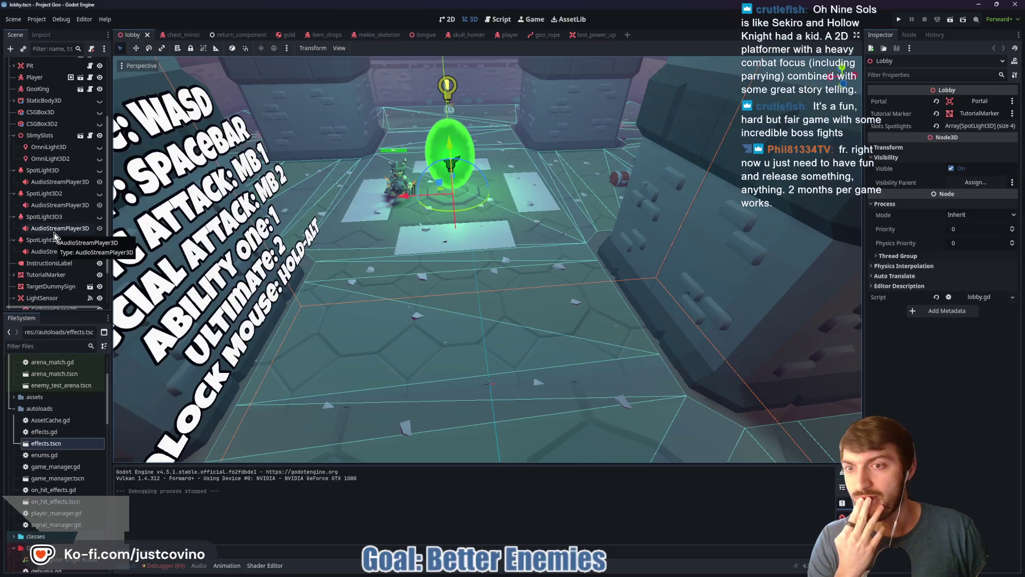
Switch to the player scene tab and open the AbilityManager node's ability_manager.gd script.
scroll(54, 235, "down", 2)
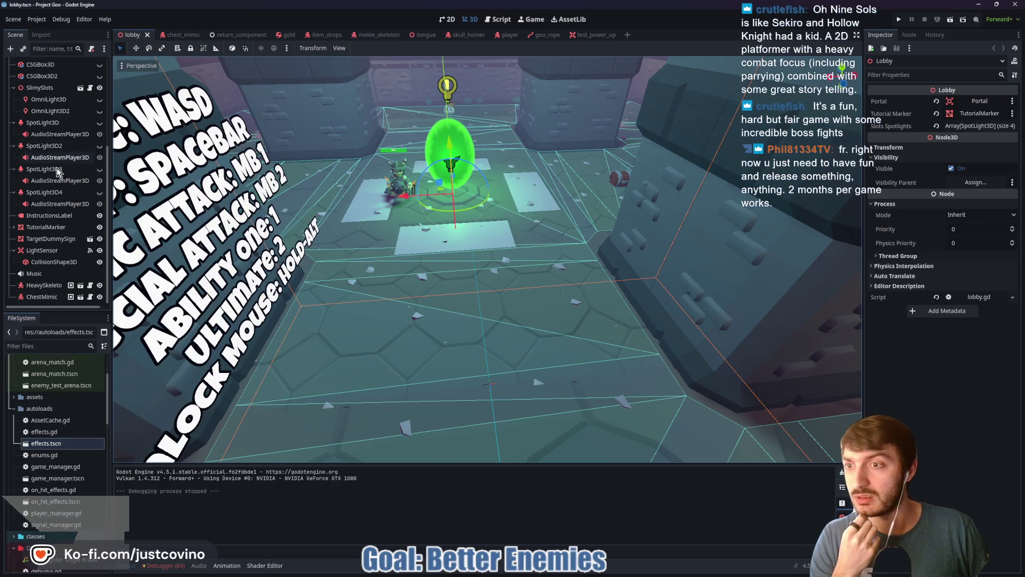
scroll(59, 238, "up", 4)
scroll(59, 238, "up", 1)
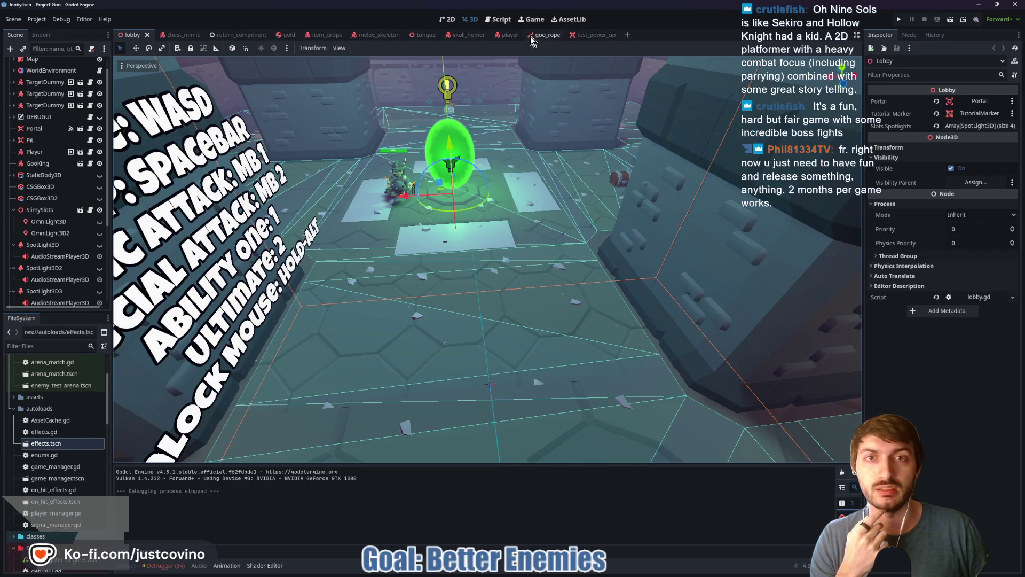
left_click(500, 35)
scroll(52, 235, "down", 1)
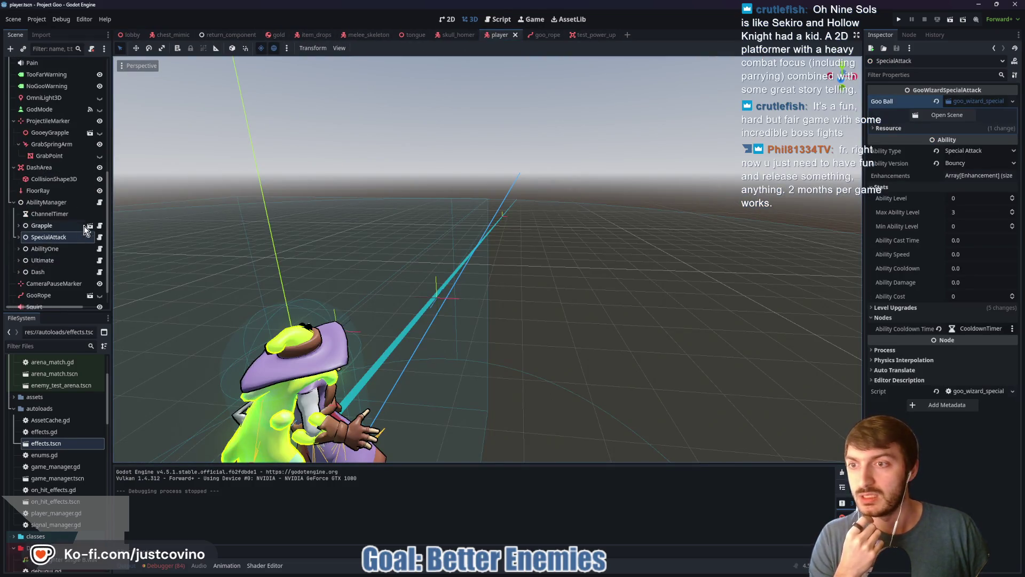
left_click(99, 203)
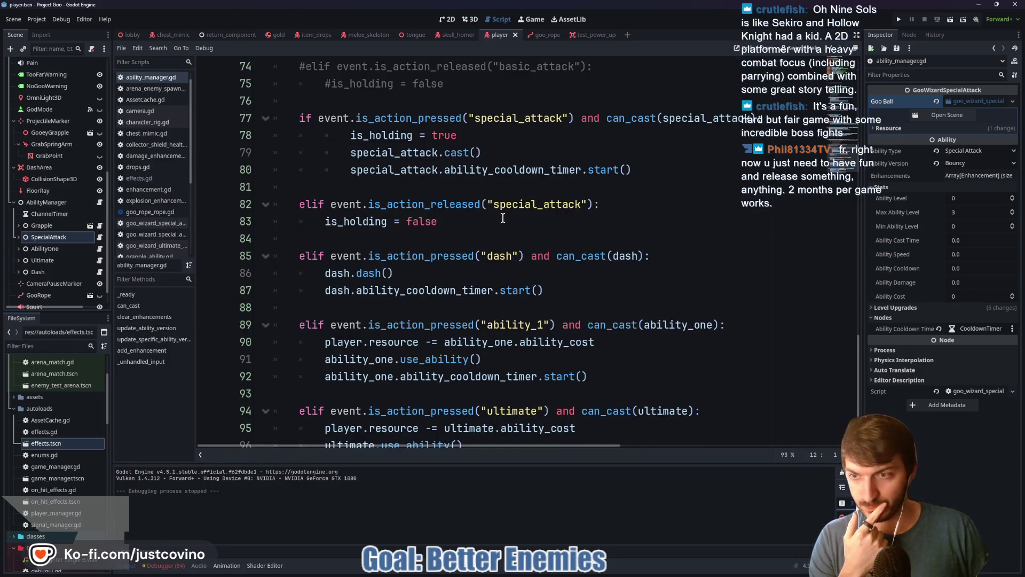
Scroll ability_manager.gd to line 1 to show the grapple, special_attack, dash, ability_one and ultimate declarations.
scroll(503, 220, "down", 2)
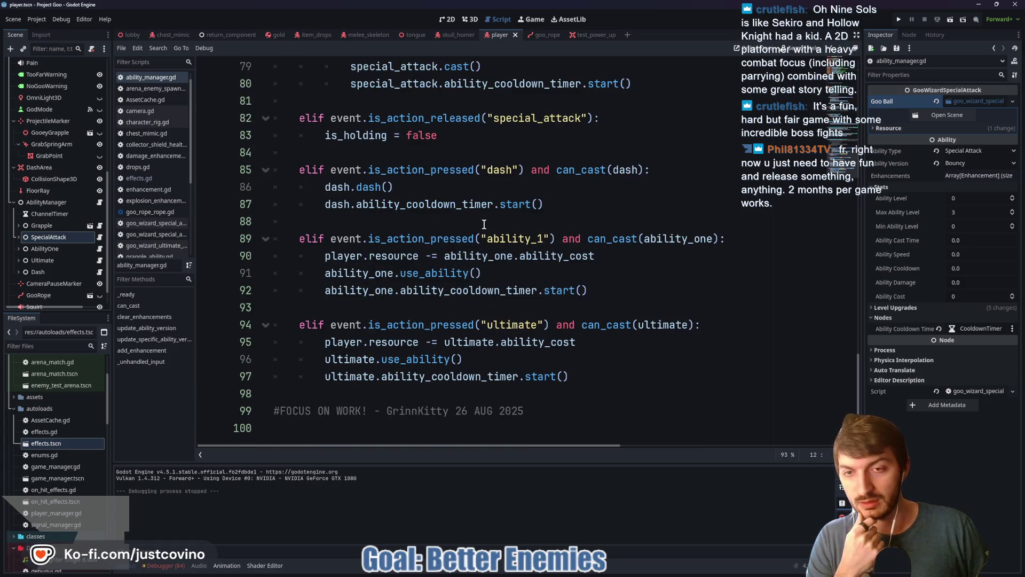
scroll(473, 230, "up", 5)
scroll(474, 230, "up", 5)
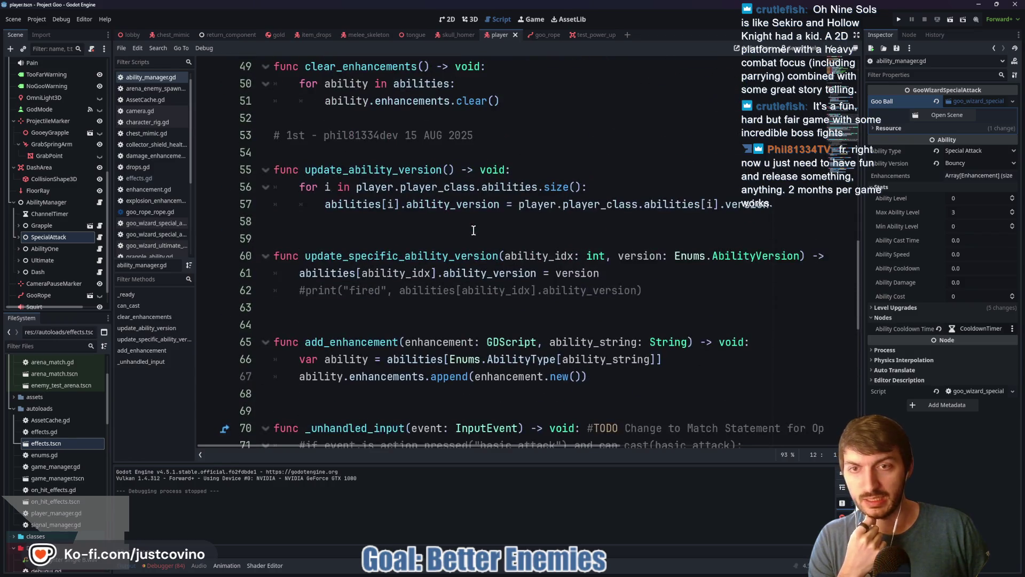
scroll(479, 230, "up", 5)
scroll(479, 230, "up", 11)
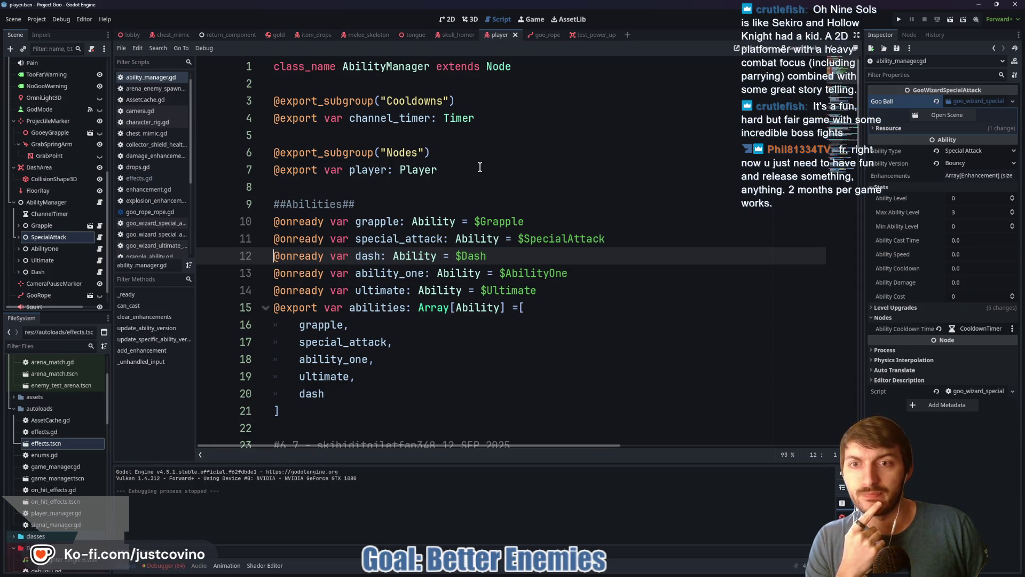
scroll(59, 133, "up", 5)
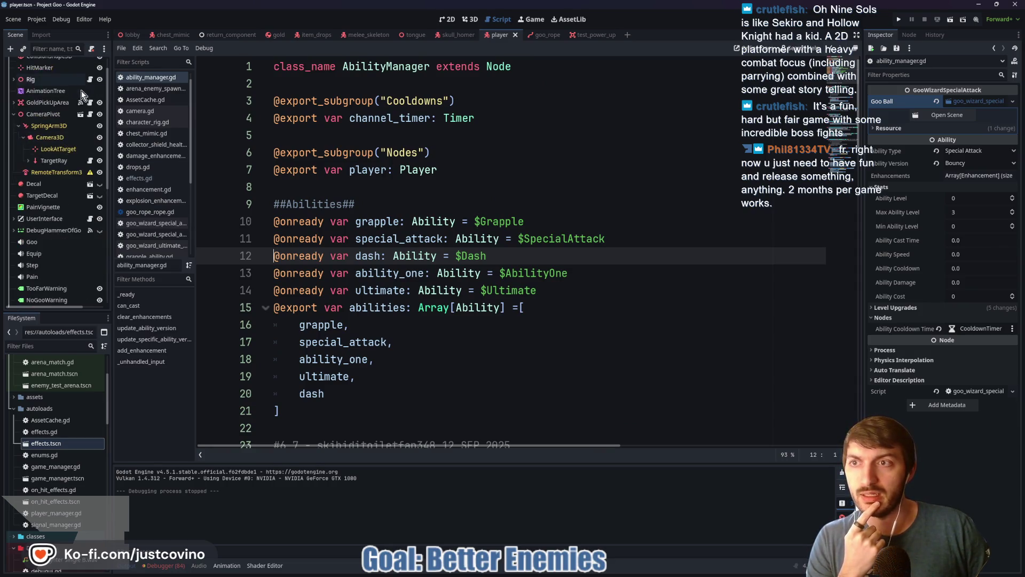
Open player.gd from the script list and skim its opening lines.
left_click(91, 64)
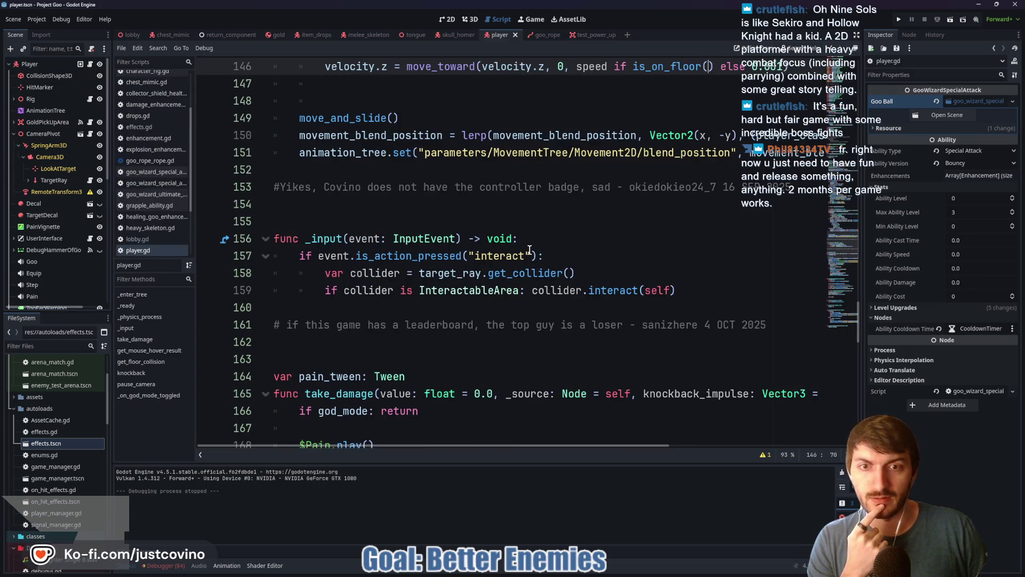
scroll(526, 241, "down", 6)
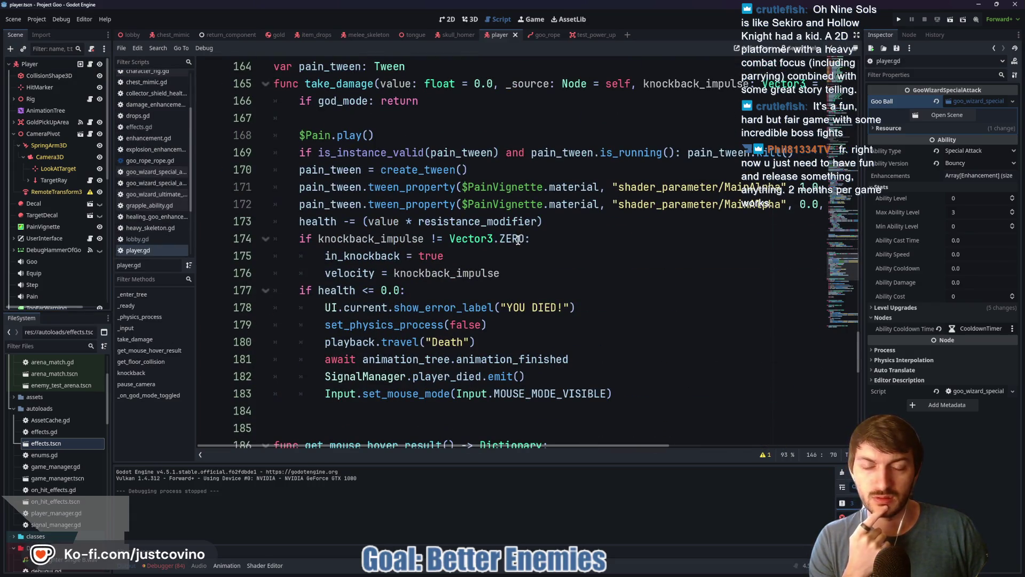
scroll(518, 240, "down", 7)
scroll(518, 240, "down", 7)
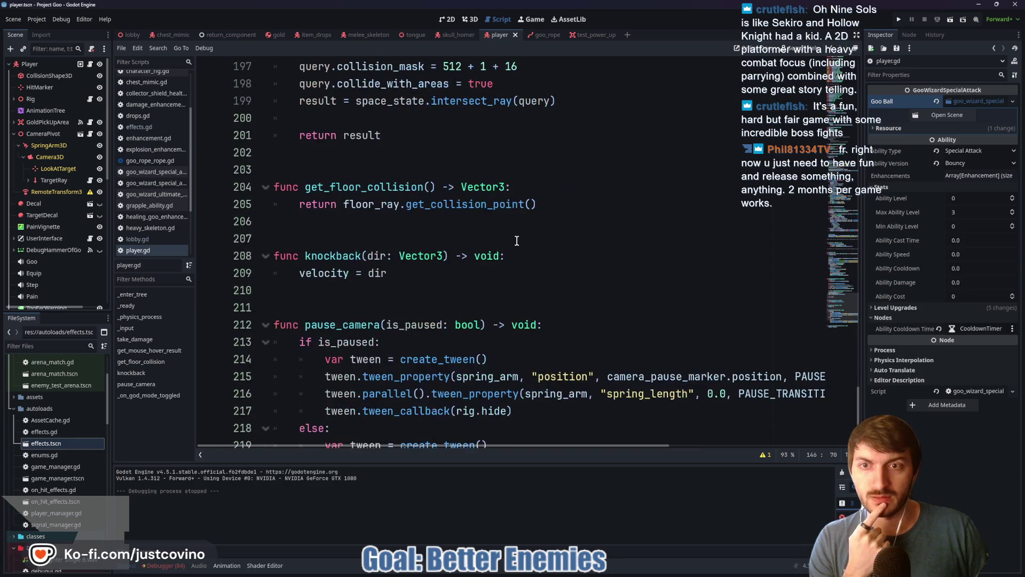
scroll(508, 251, "up", 8)
scroll(508, 252, "up", 20)
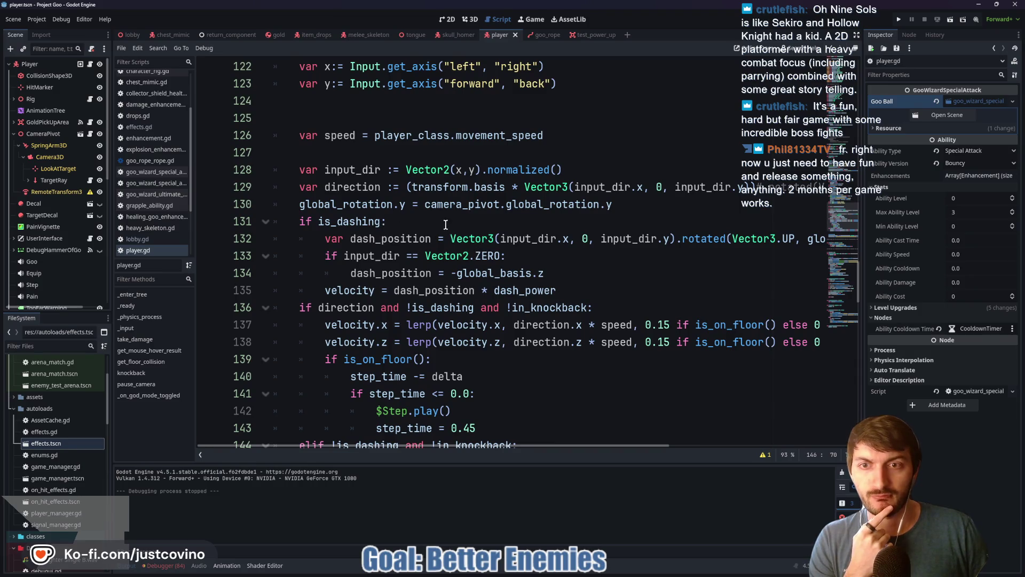
left_click_drag(290, 221, 390, 221)
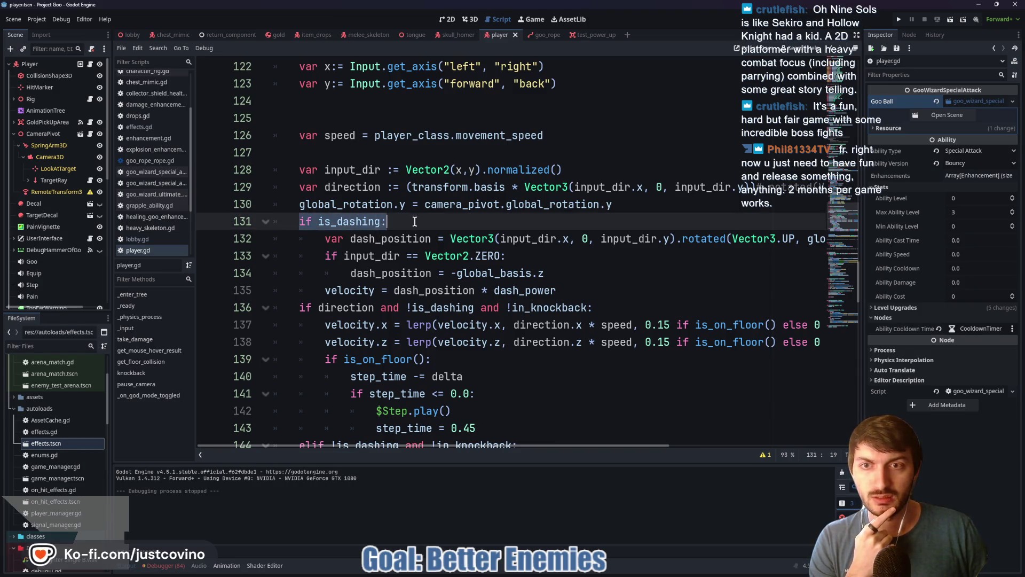
Review player.gd's jump, dash, god_mode, health and resource variable declarations.
scroll(420, 227, "up", 6)
scroll(433, 235, "up", 3)
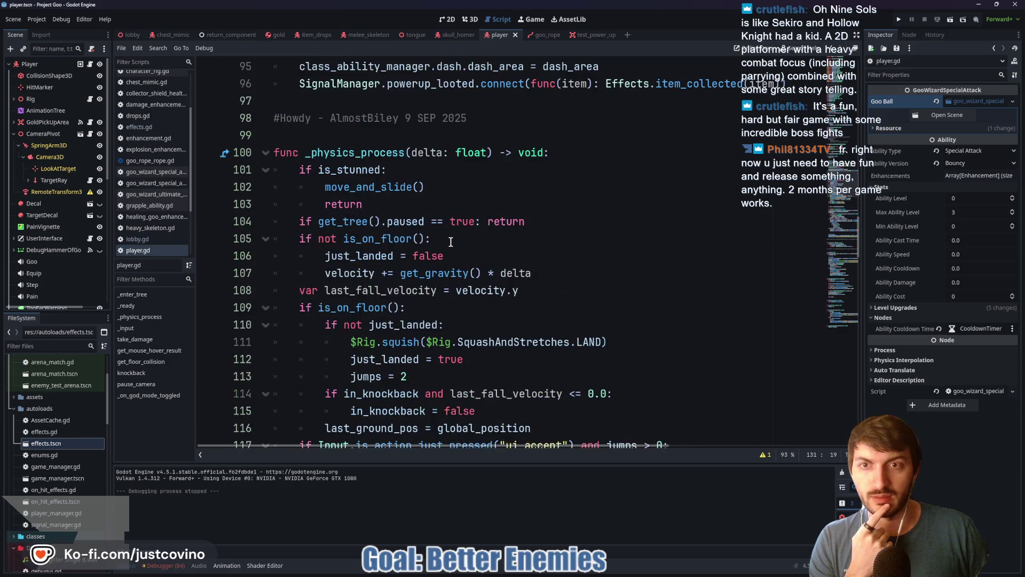
scroll(449, 242, "down", 4)
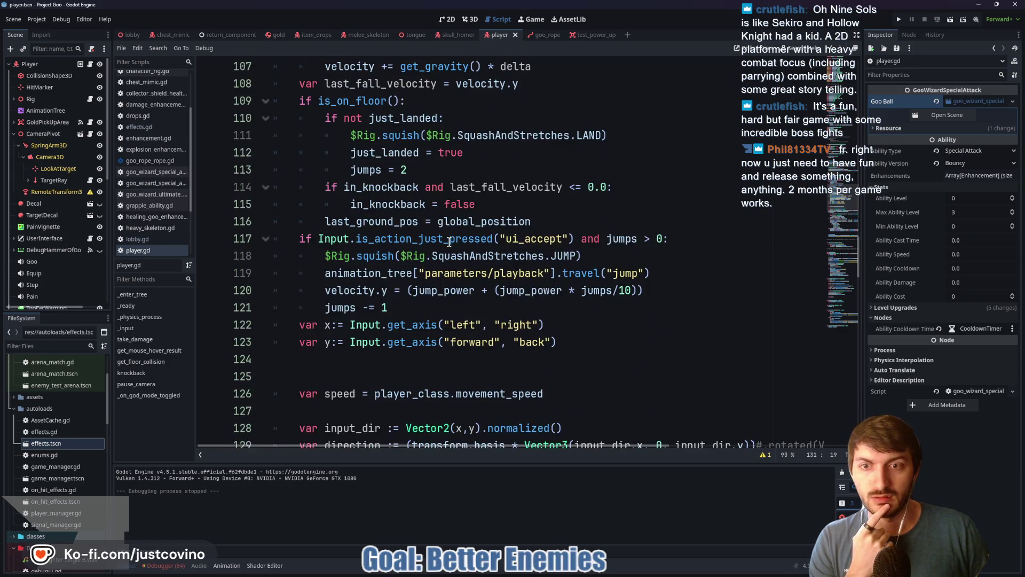
scroll(446, 243, "down", 2)
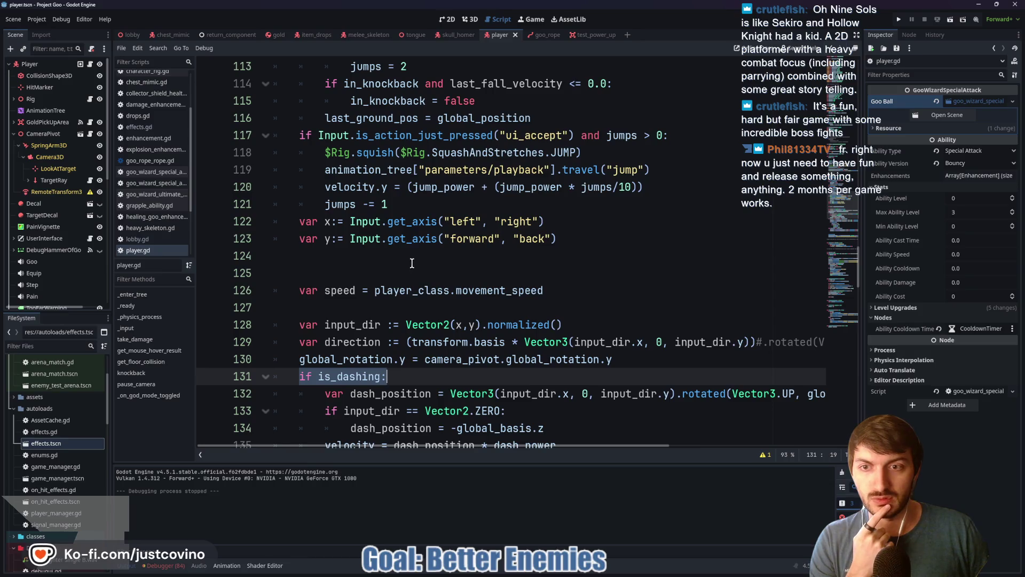
scroll(394, 264, "up", 6)
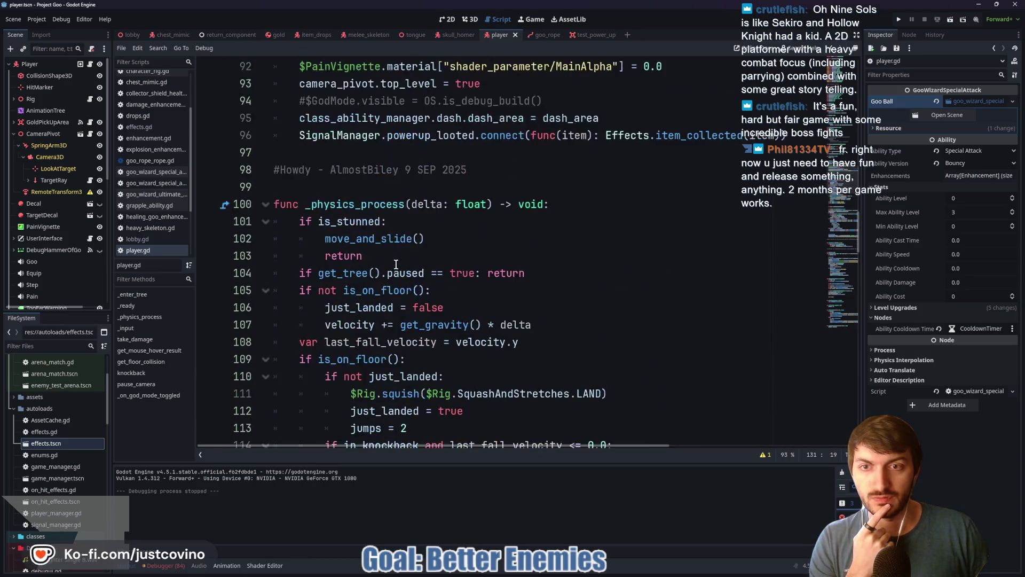
scroll(395, 265, "down", 6)
scroll(396, 264, "down", 4)
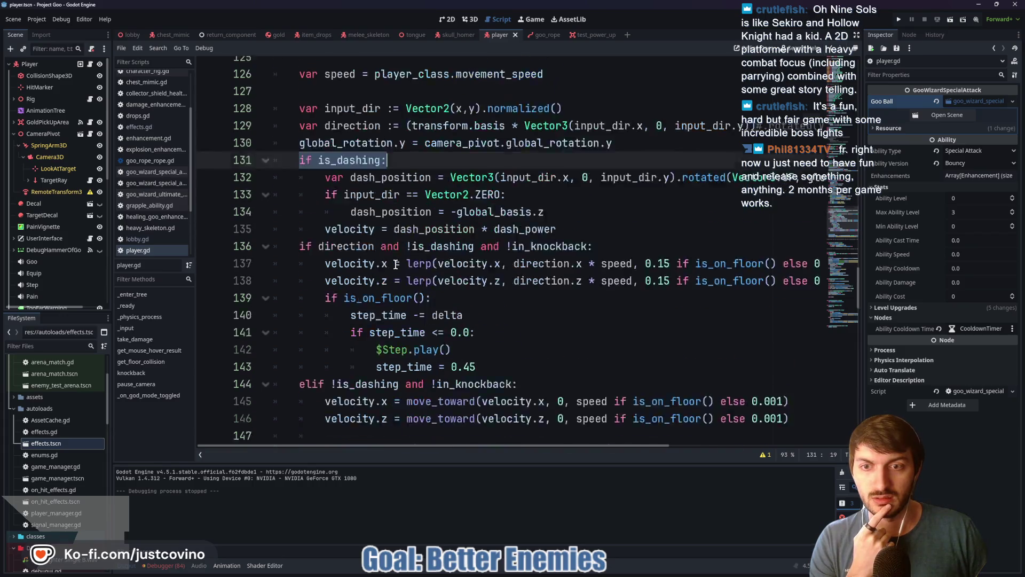
scroll(469, 267, "up", 11)
scroll(469, 266, "up", 5)
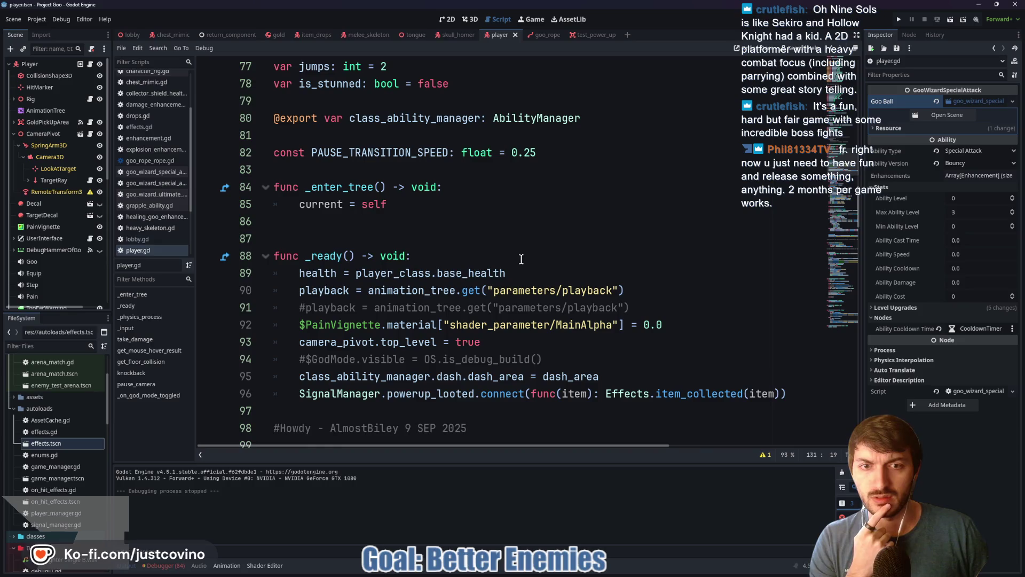
scroll(504, 277, "down", 1)
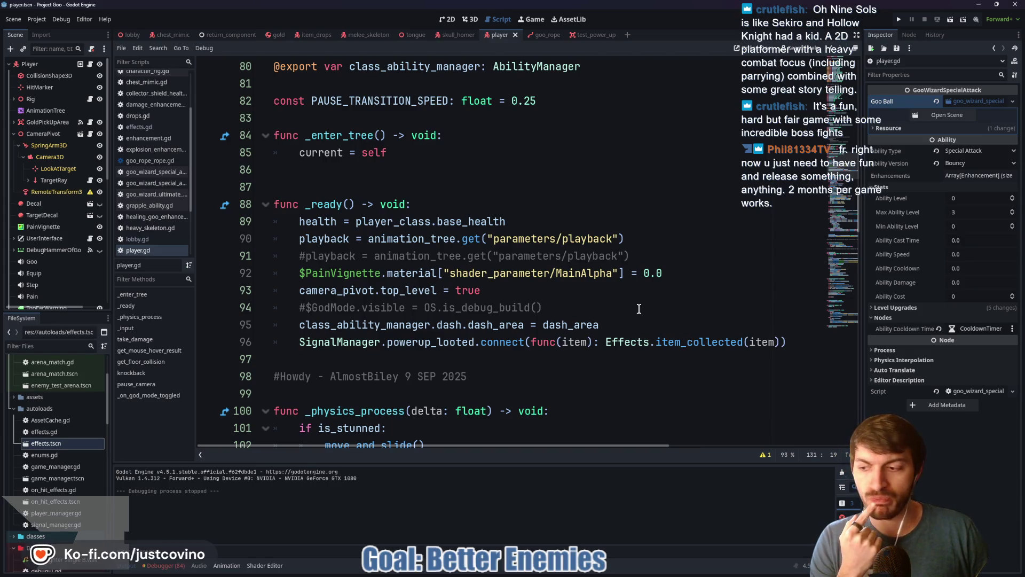
scroll(582, 318, "up", 11)
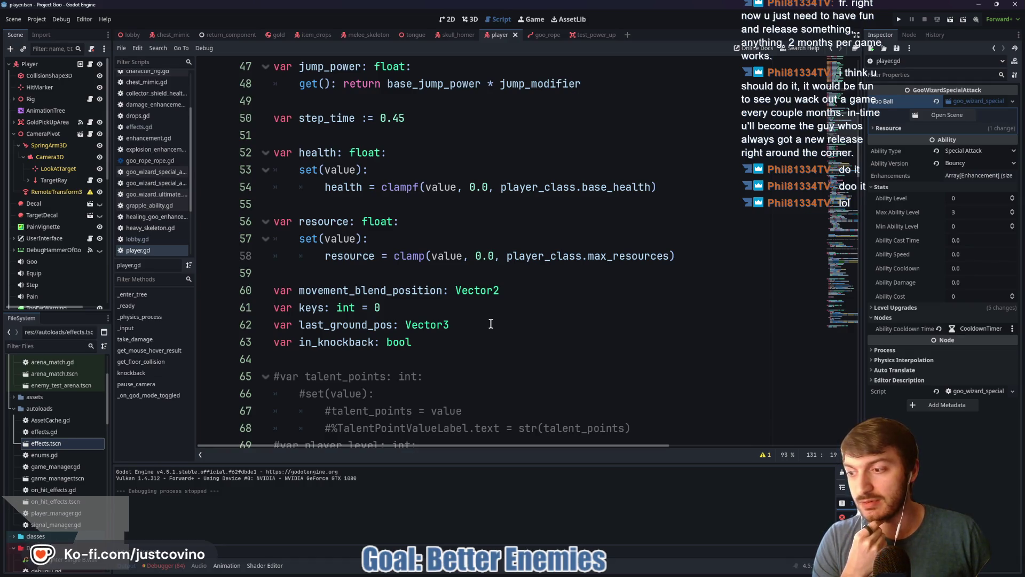
scroll(491, 320, "up", 4)
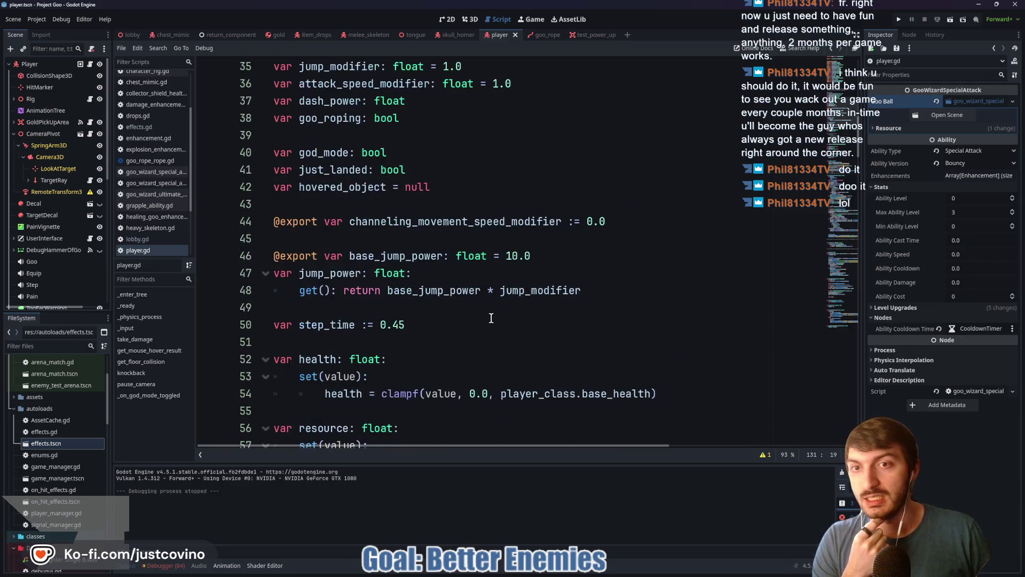
Scroll through Project Goo's player.gd movement code.
scroll(490, 318, "up", 4)
scroll(483, 317, "up", 5)
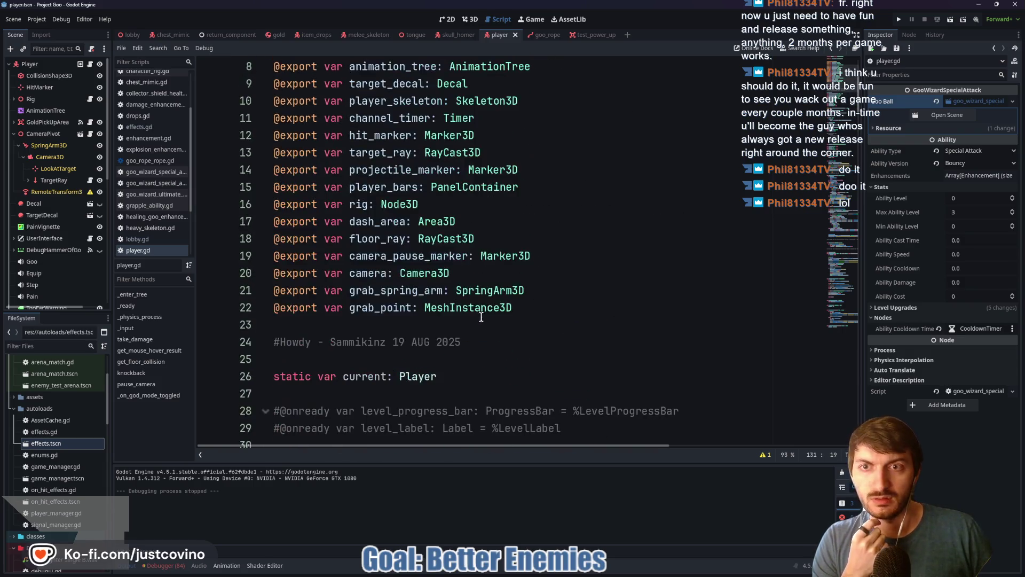
scroll(475, 316, "up", 3)
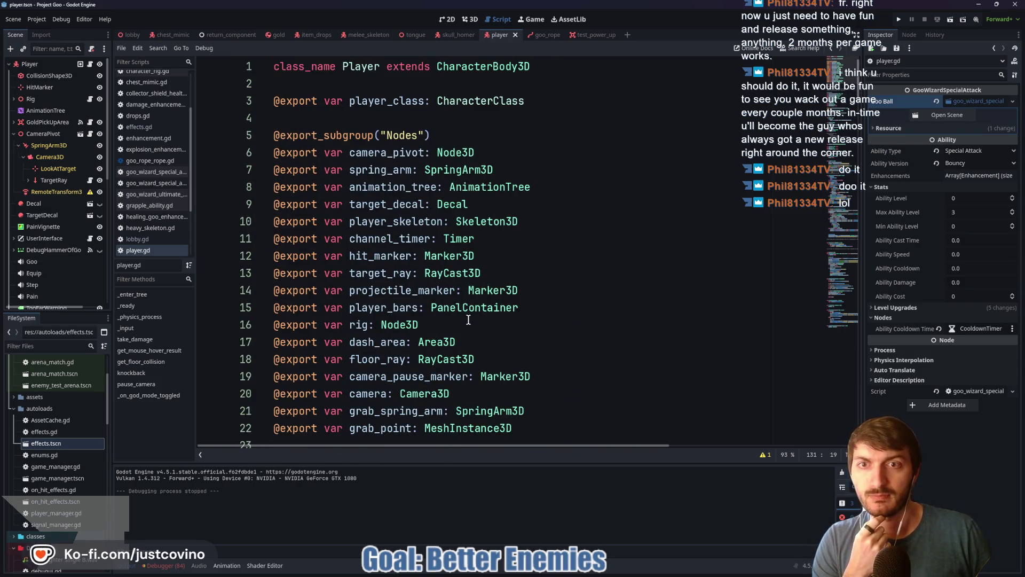
scroll(536, 279, "down", 1)
scroll(537, 279, "down", 6)
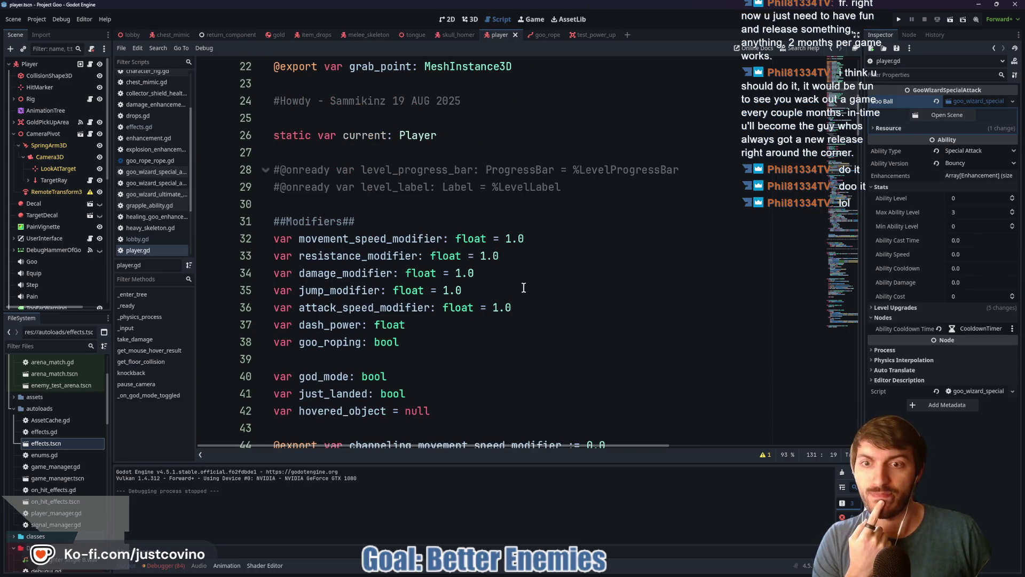
scroll(524, 288, "down", 6)
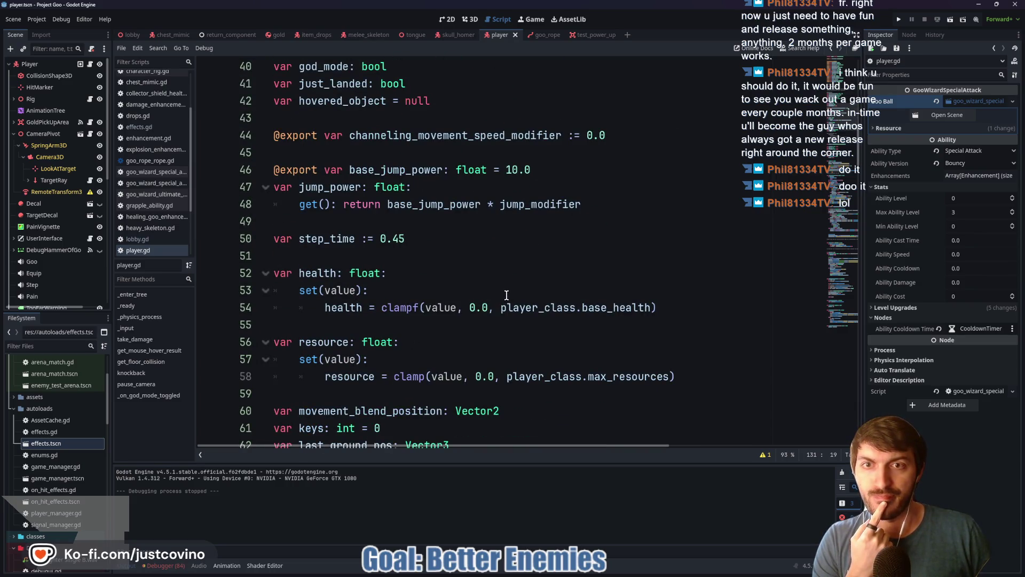
scroll(507, 294, "down", 2)
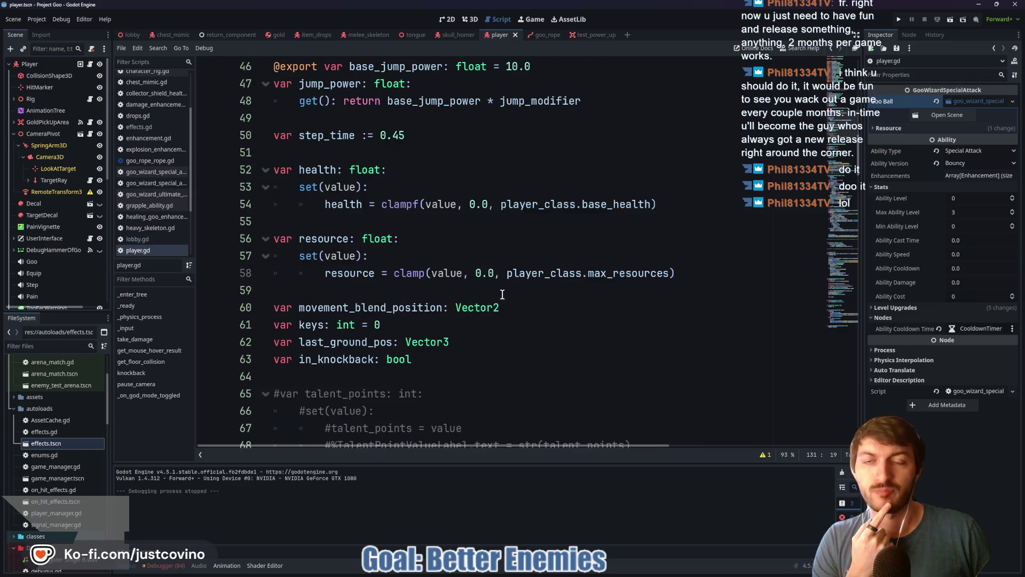
scroll(505, 292, "down", 3)
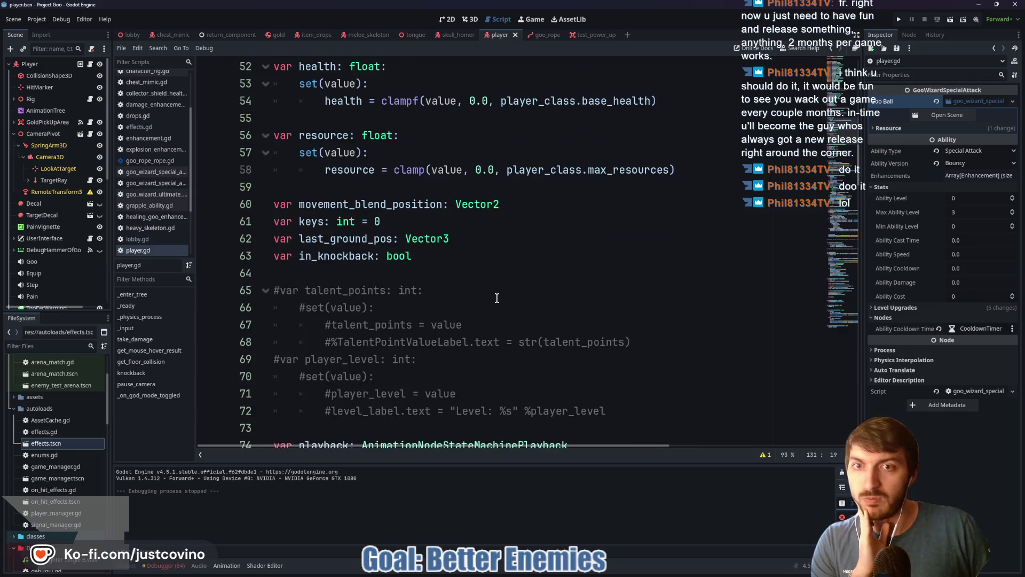
scroll(500, 295, "down", 2)
scroll(464, 273, "down", 3)
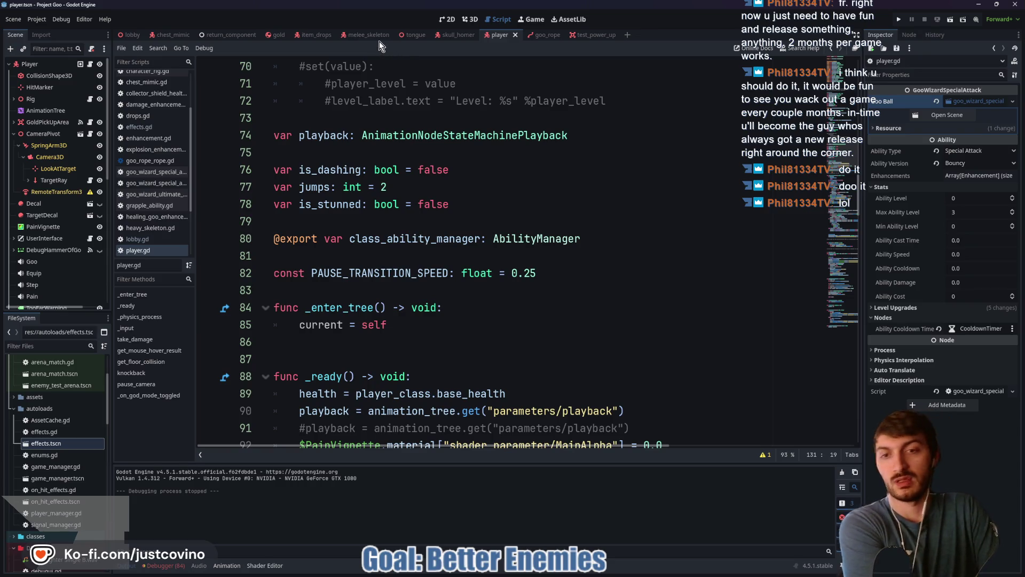
Finish reading Project Goo's player.gd, then bring up the ProjectFun editor window.
scroll(399, 239, "down", 1)
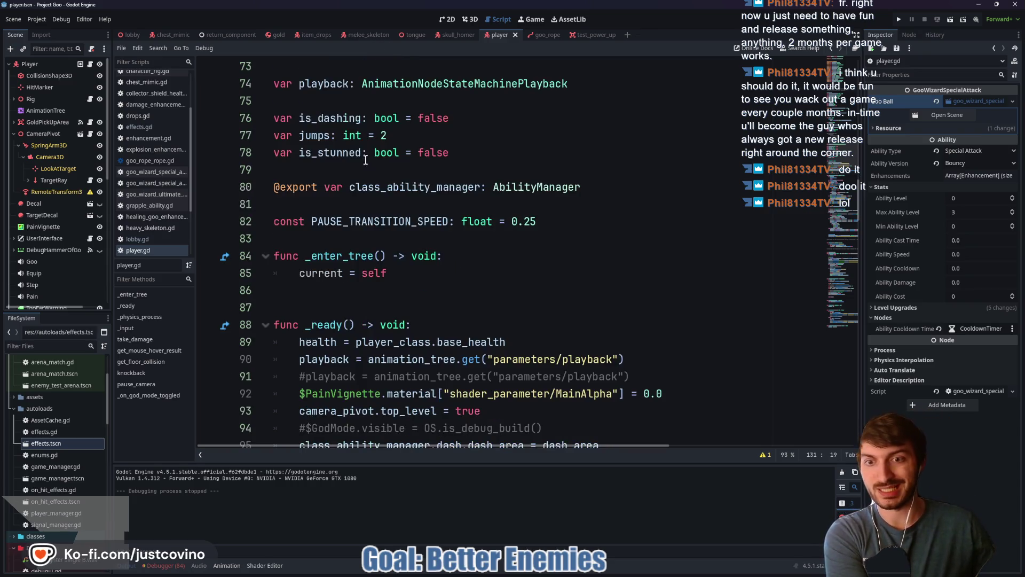
scroll(396, 237, "down", 1)
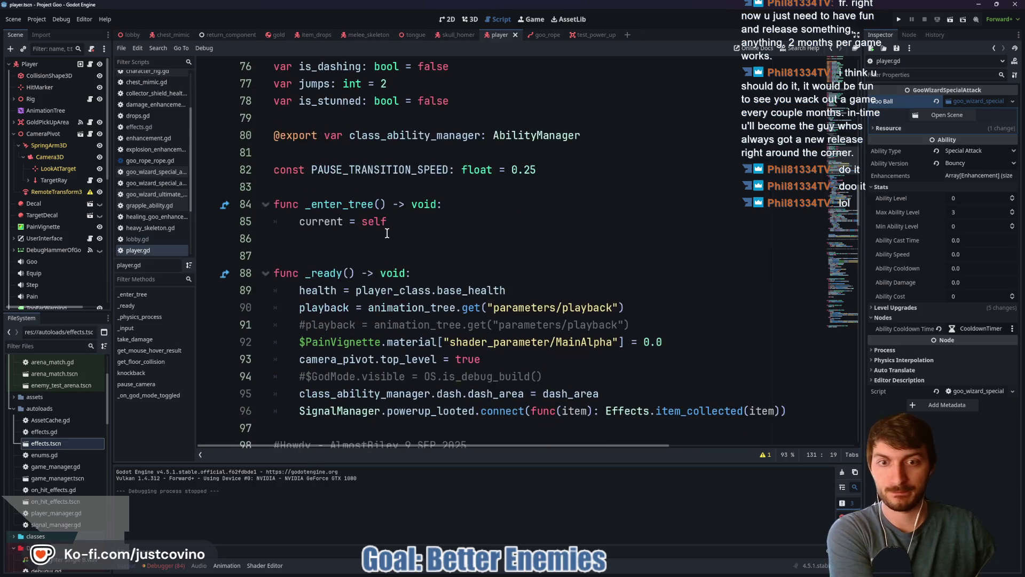
scroll(398, 217, "down", 4)
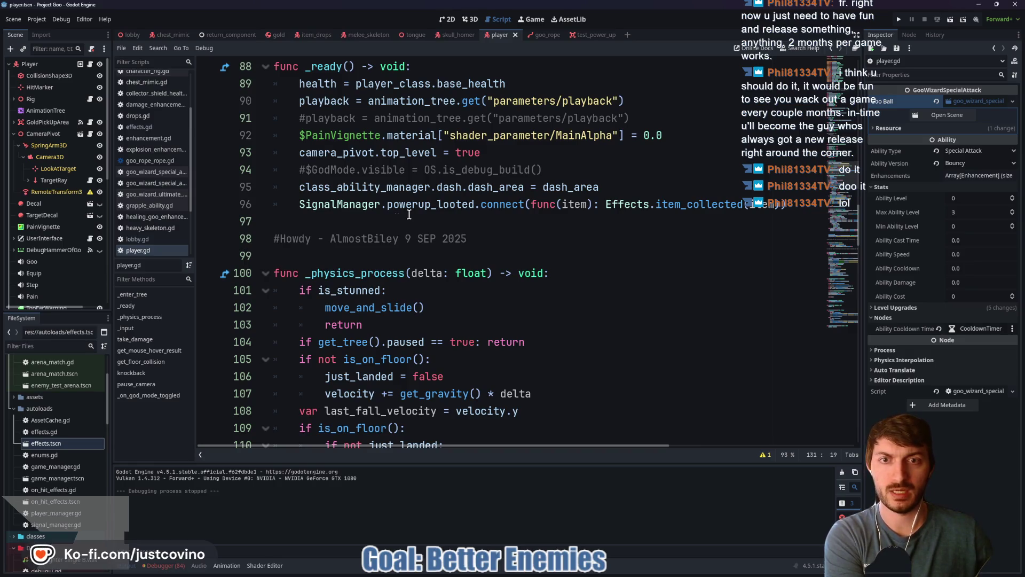
scroll(571, 190, "up", 1)
scroll(353, 247, "down", 6)
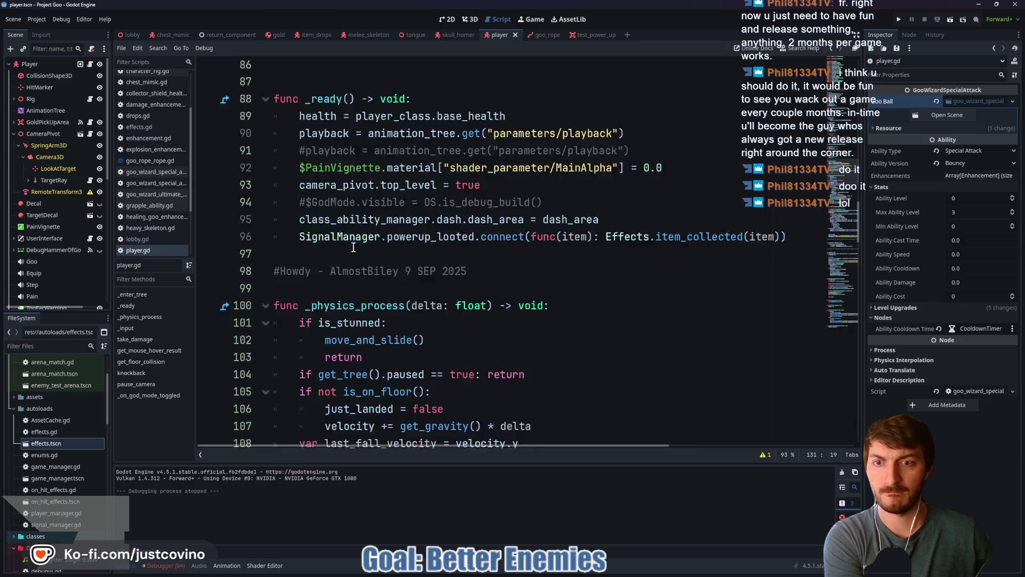
scroll(357, 249, "down", 10)
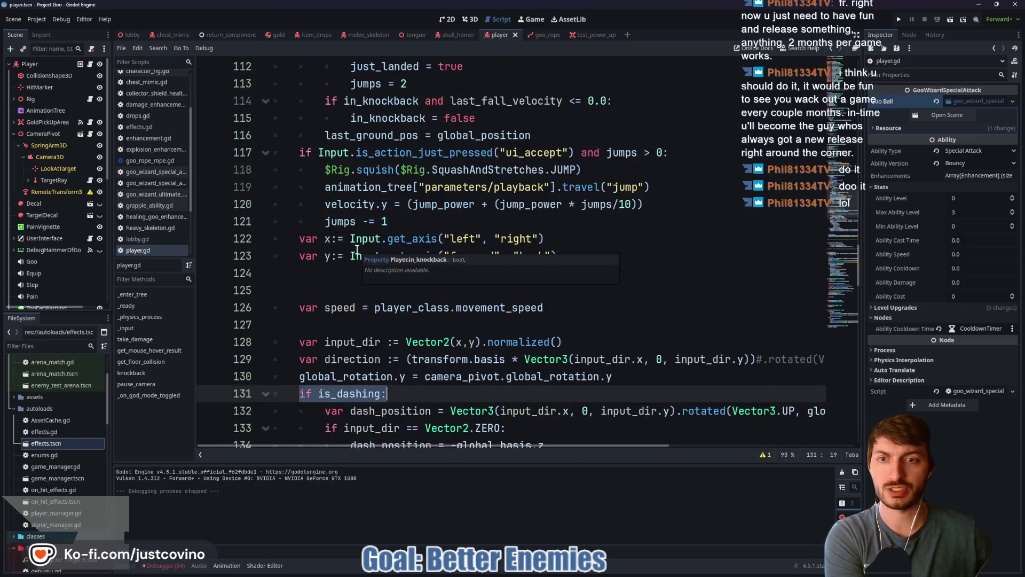
scroll(356, 250, "down", 2)
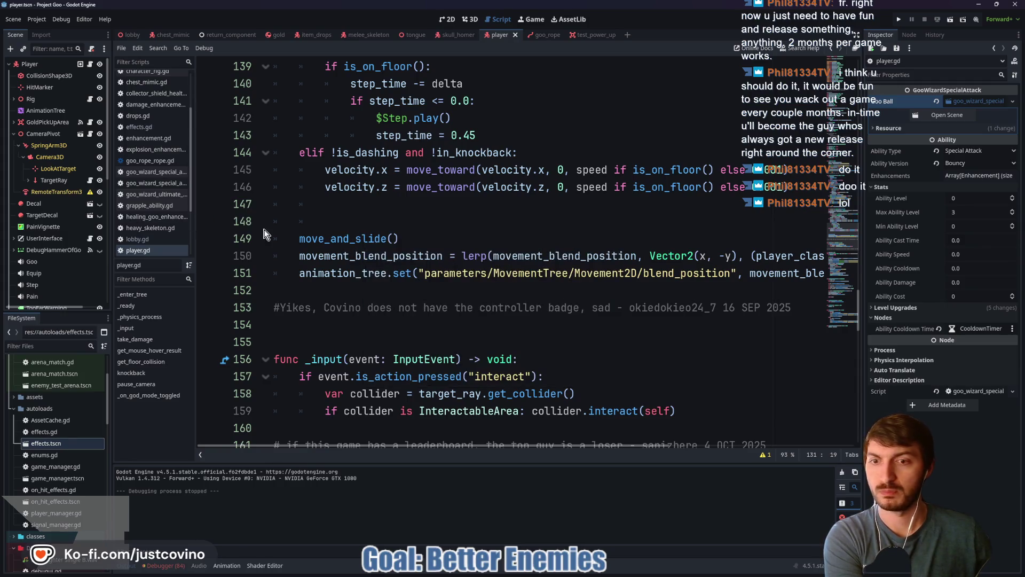
scroll(405, 243, "down", 19)
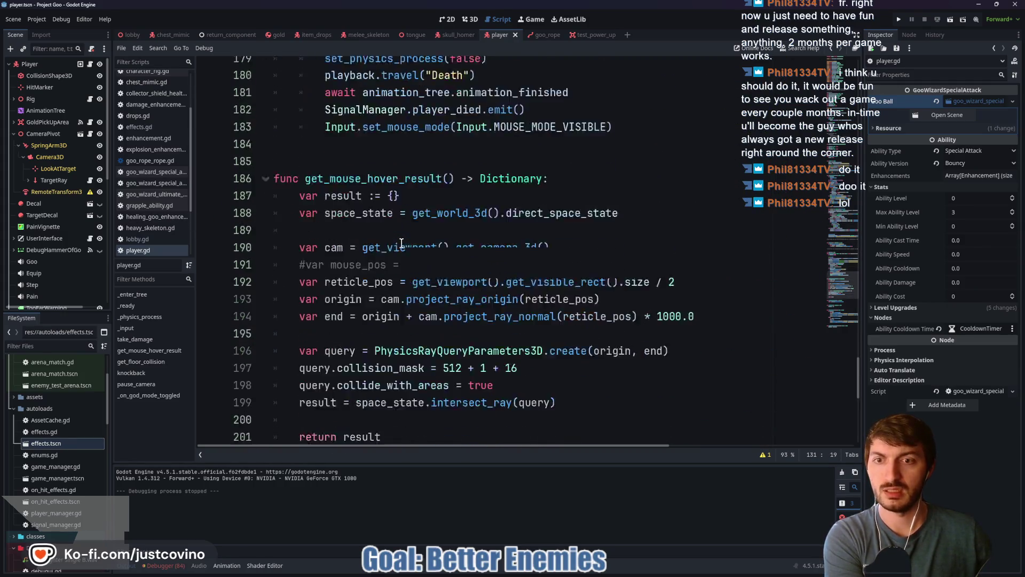
scroll(400, 244, "down", 3)
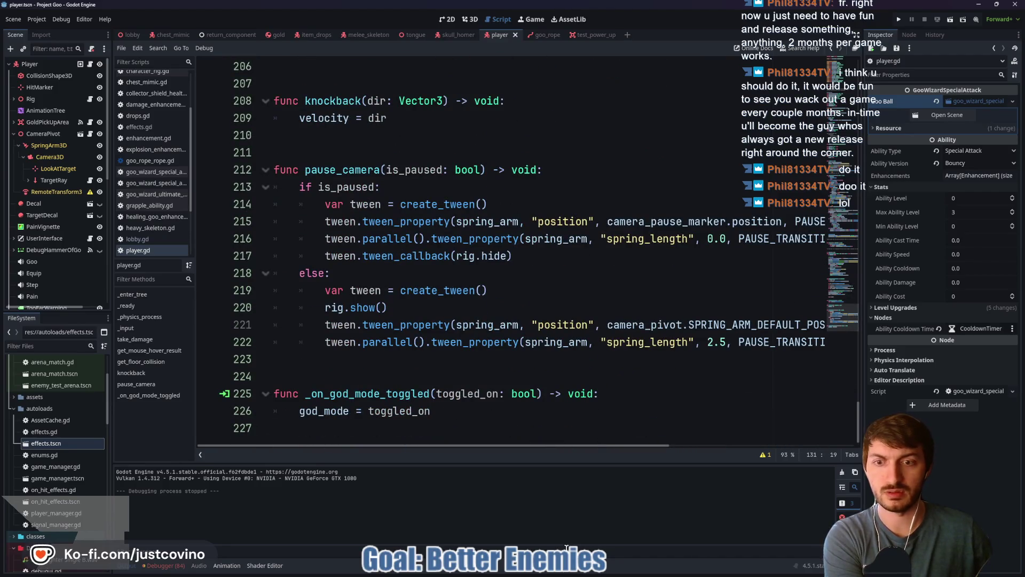
left_click(560, 528)
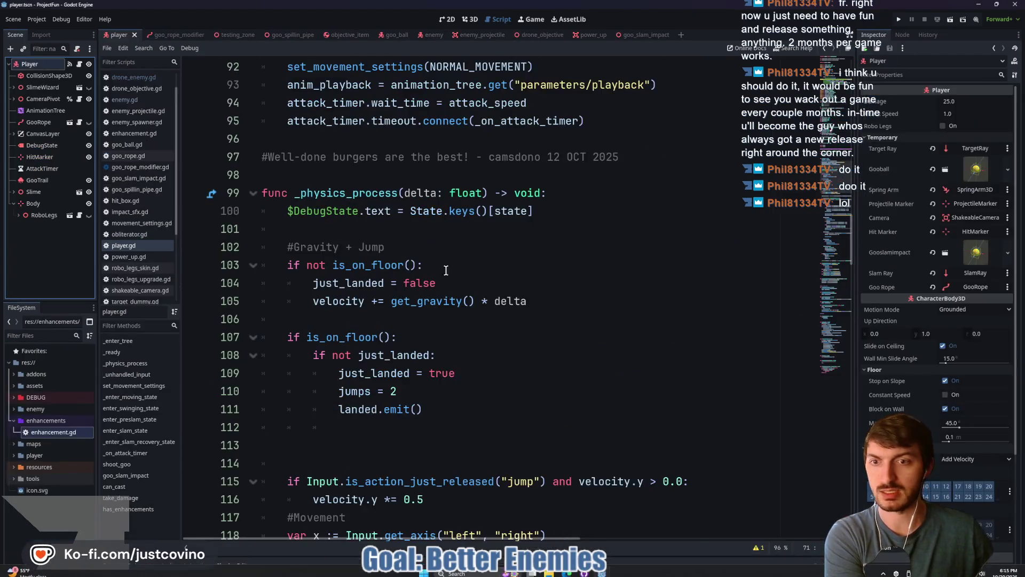
Show ProjectFun's Player scene with the green slime in the 3D view and select its scene tree.
scroll(385, 310, "down", 6)
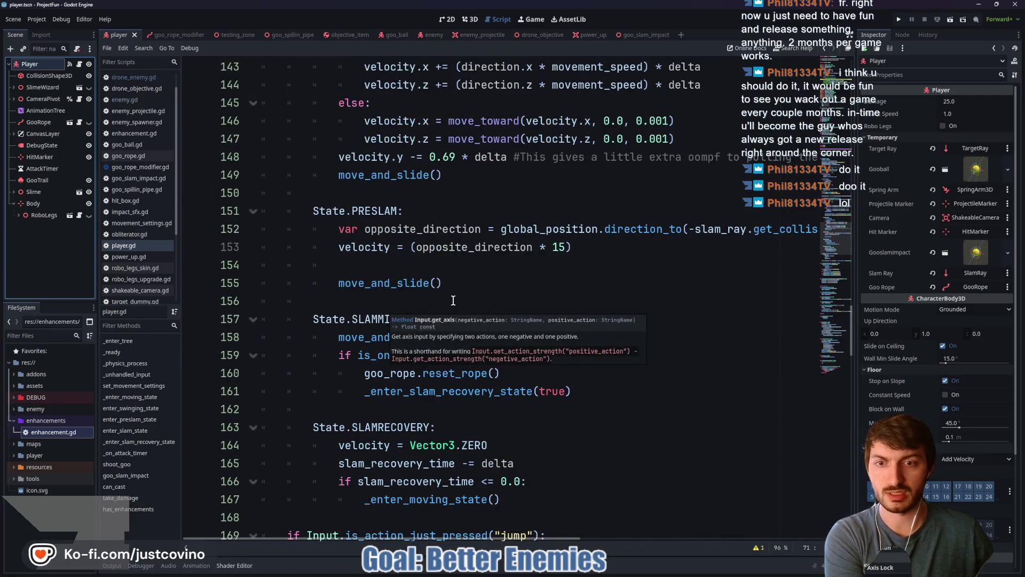
scroll(436, 354, "down", 5)
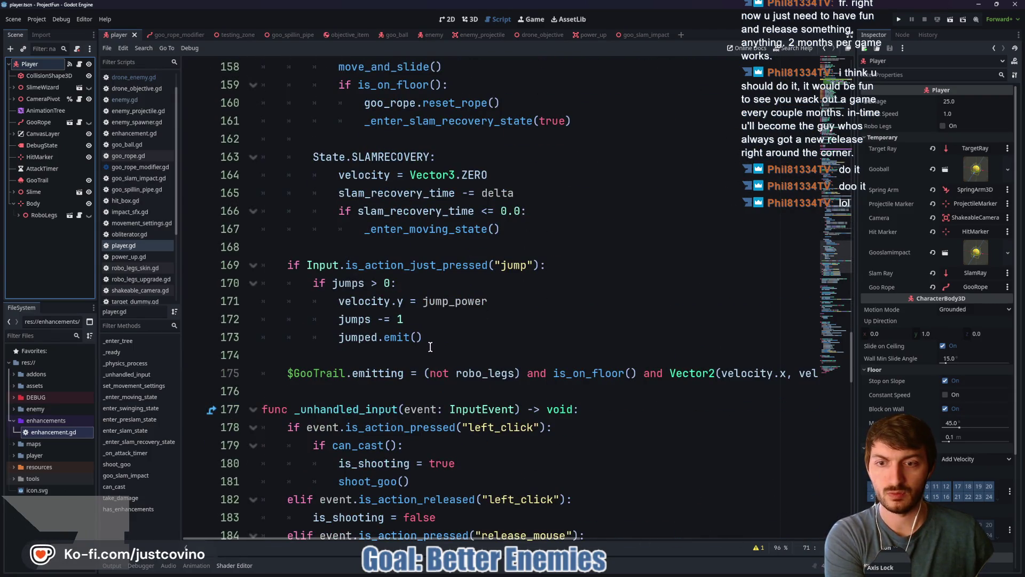
scroll(430, 346, "down", 7)
scroll(429, 344, "up", 20)
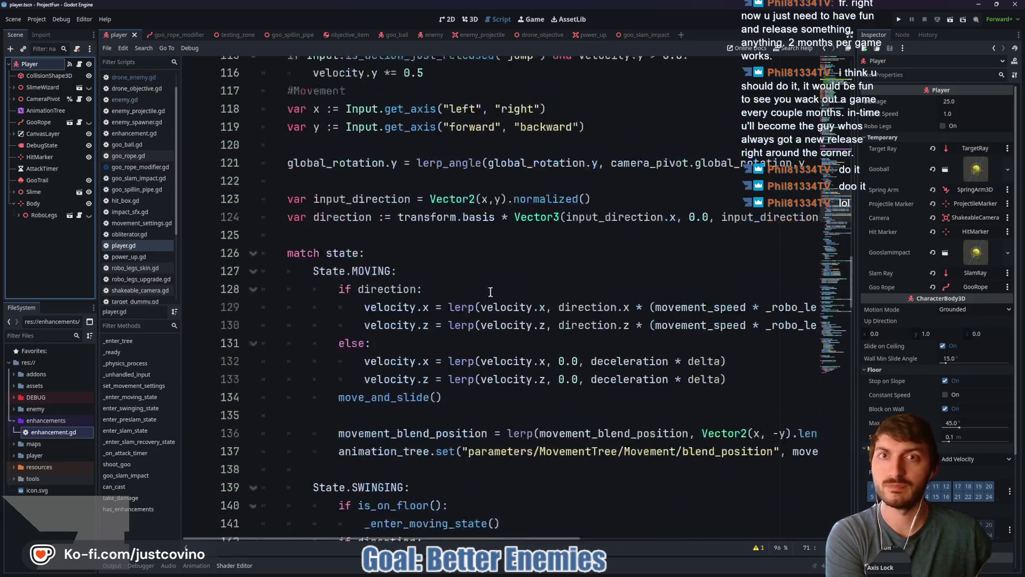
left_click(468, 19)
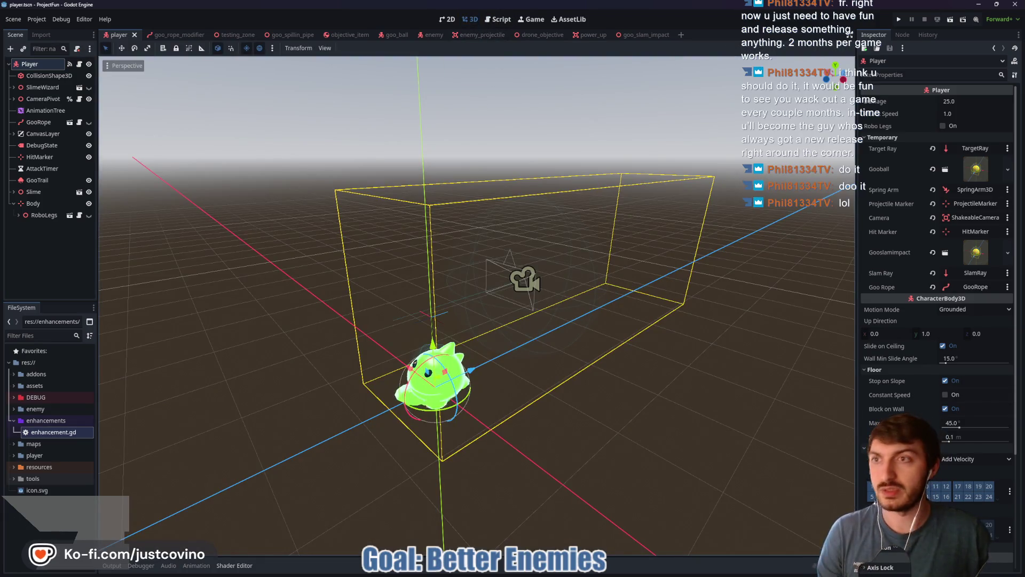
left_click(48, 66)
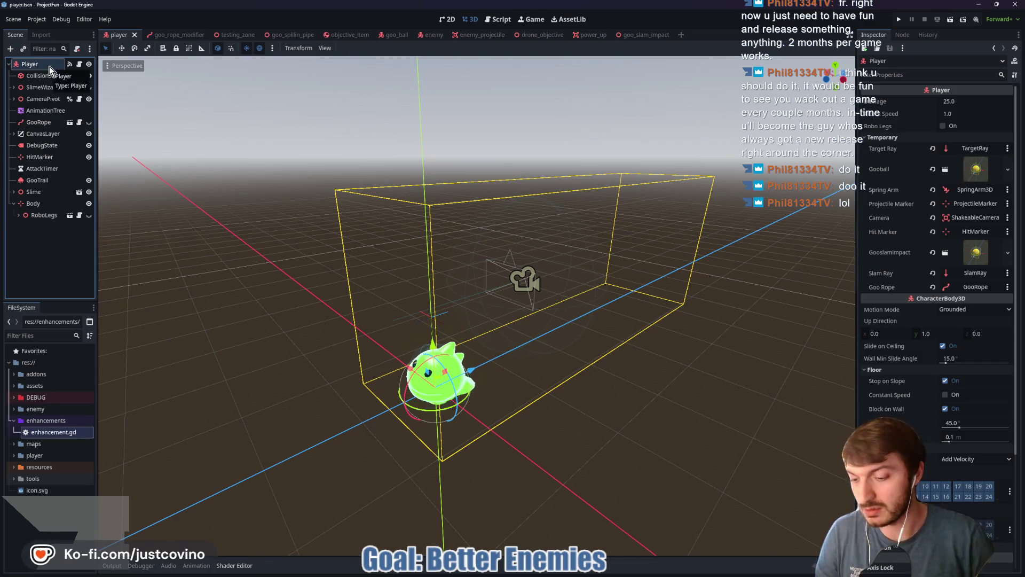
Add a child node under Player, change its type to plain Node, and name it AbilityManager.
key("ctrl+a")
type("node3")
key("Return")
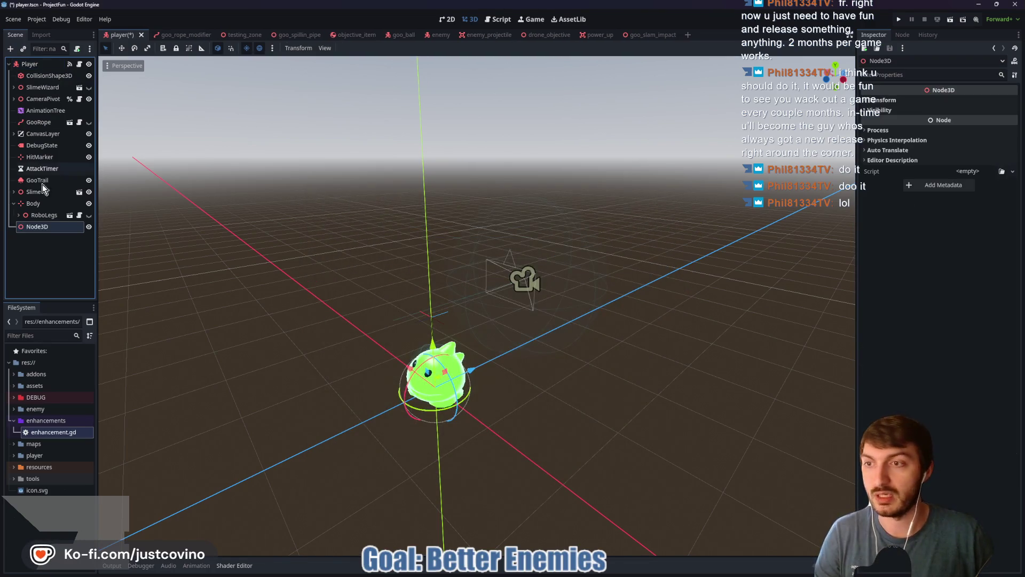
right_click(34, 229)
left_click(68, 328)
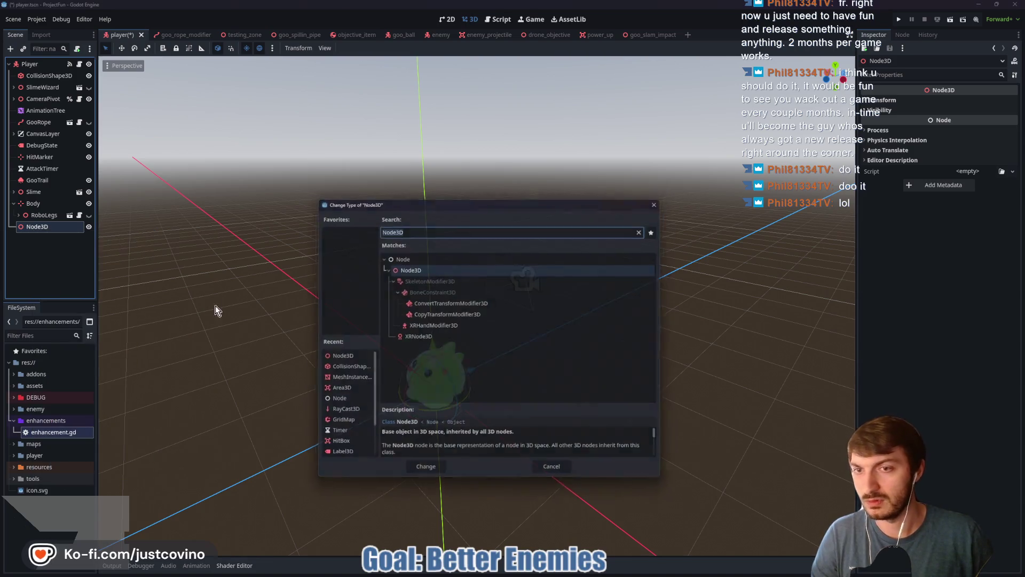
key("Escape")
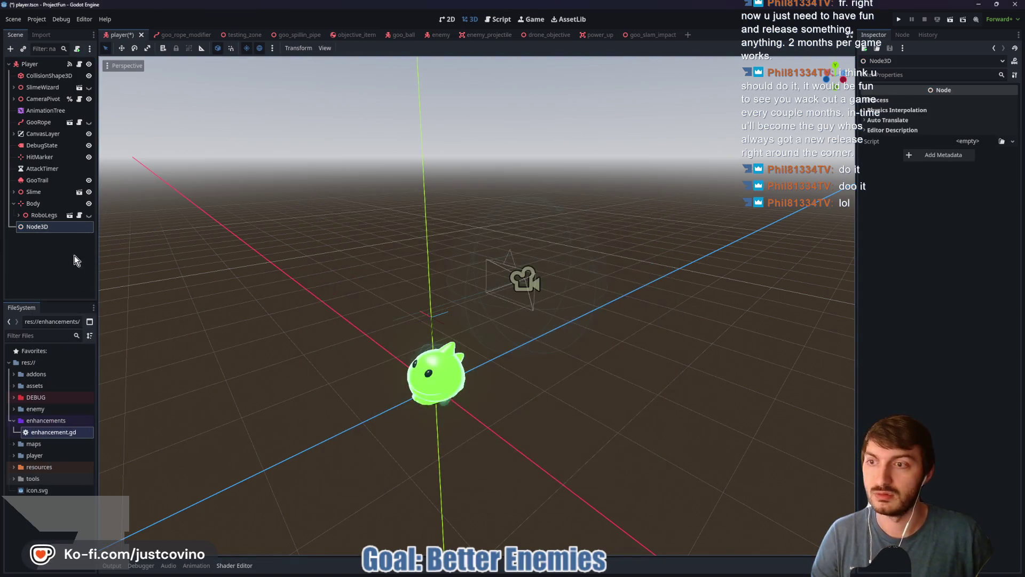
double_click(55, 227)
type("AbilityMana")
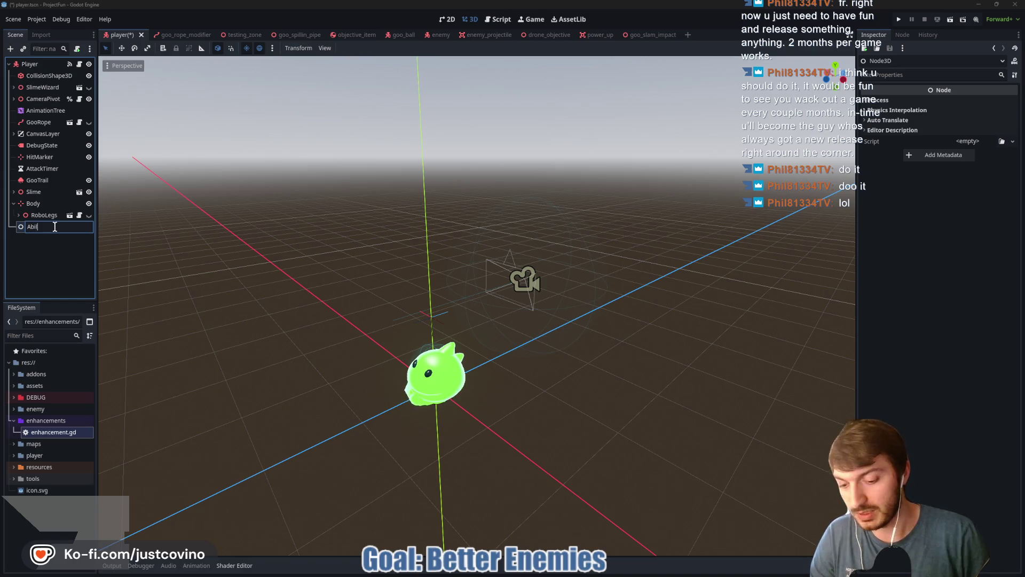
type("ger")
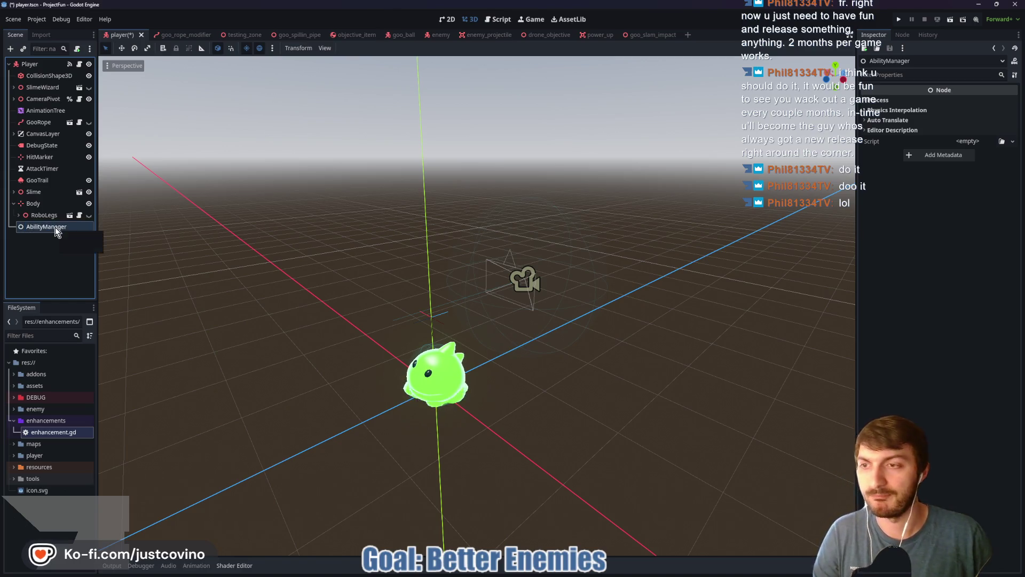
Confirm the AbilityManager name and attach a new script at res://player/abilities/ability_manager.gd.
key("Return")
left_click(77, 48)
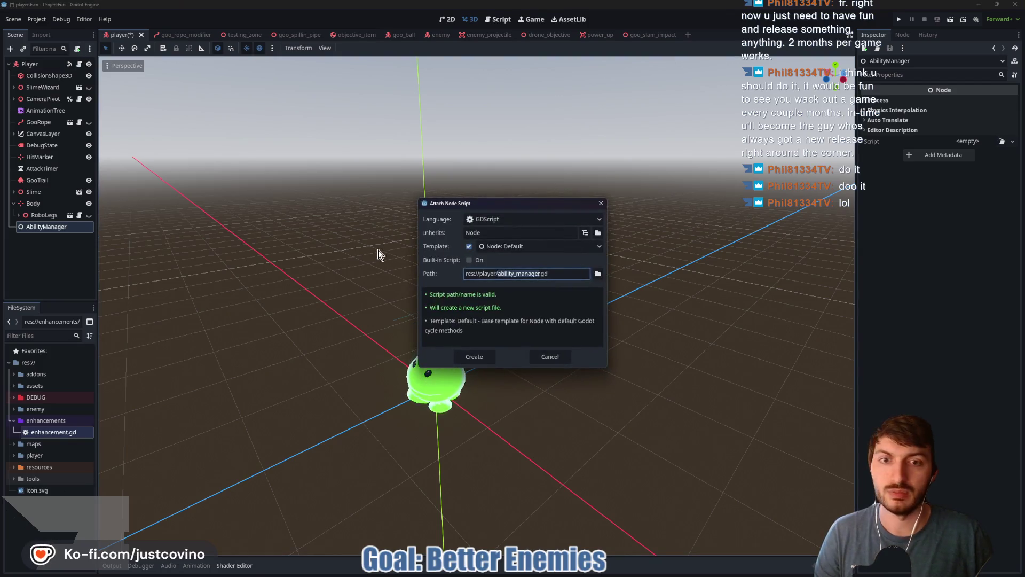
left_click(597, 275)
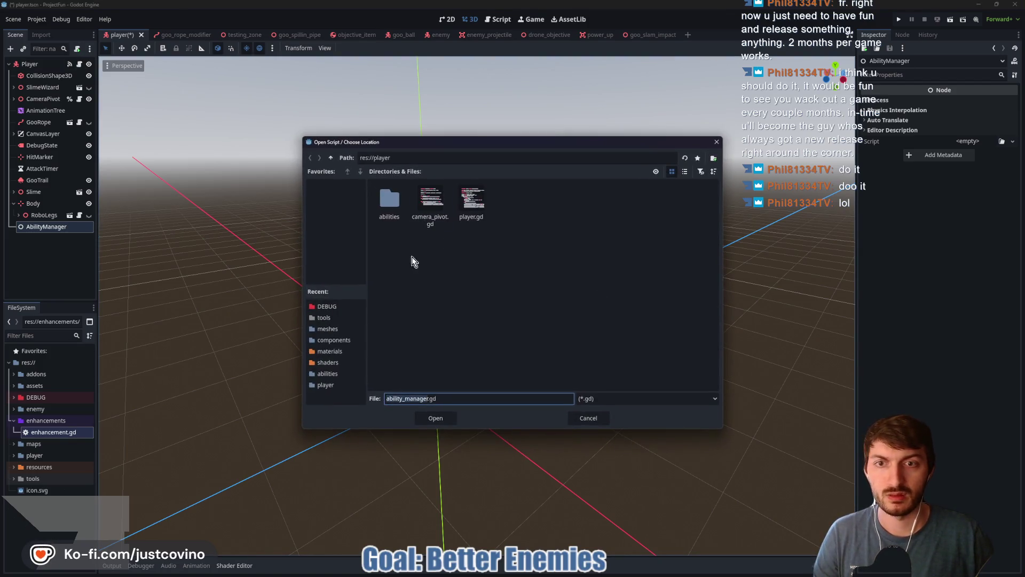
double_click(388, 207)
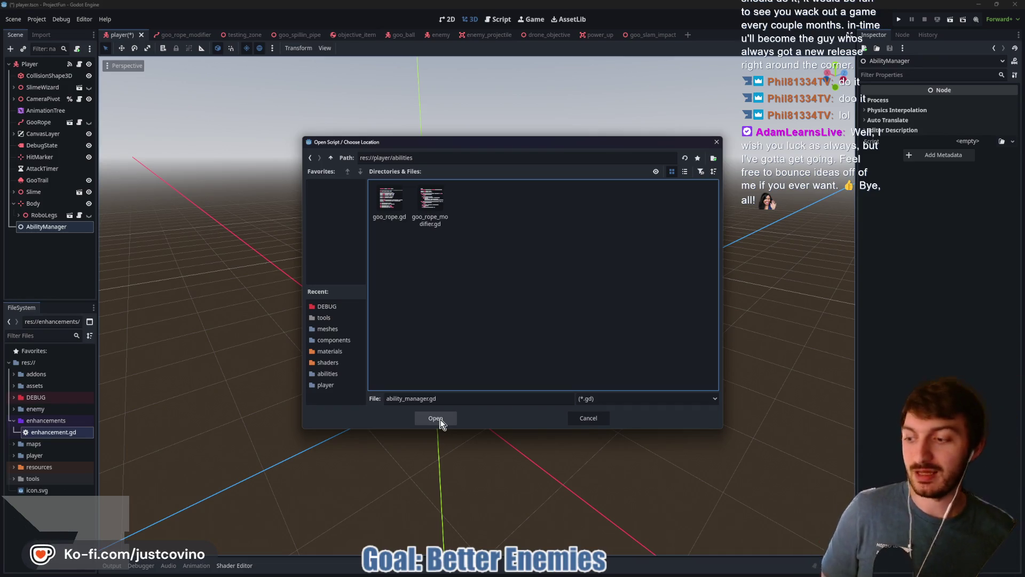
left_click(440, 420)
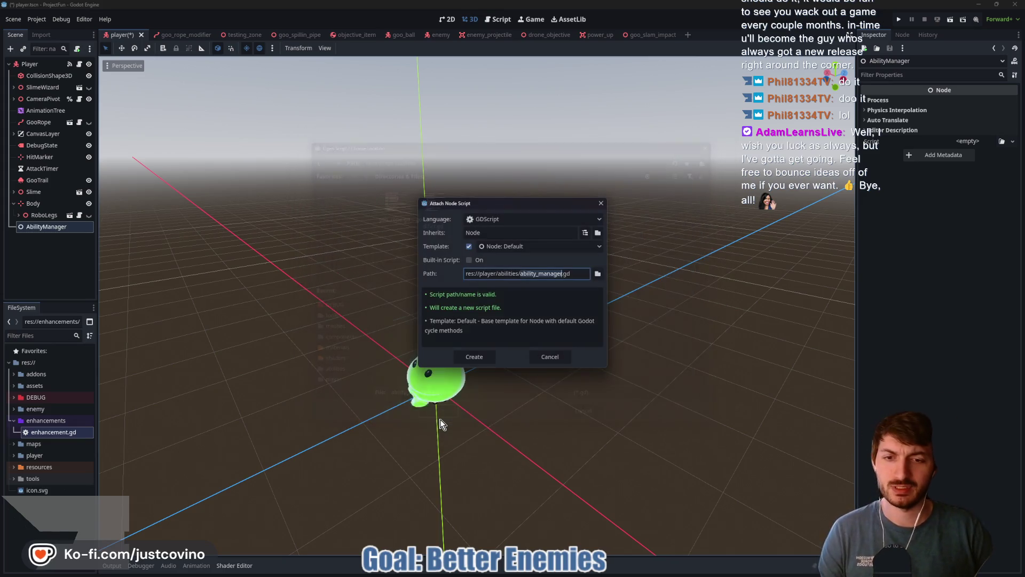
left_click(475, 357)
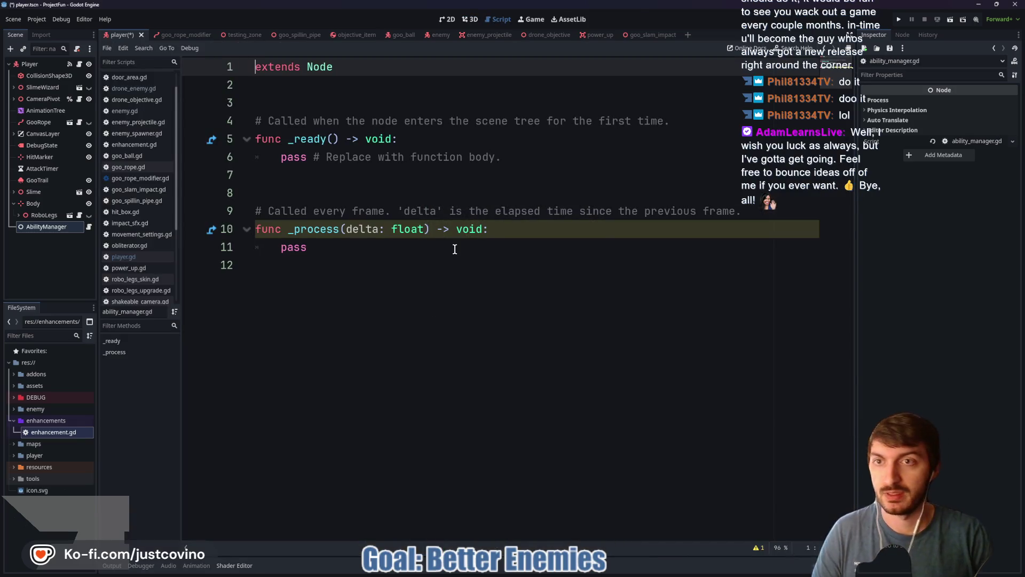
Add 'class_name AbilityManager', delete the template functions, and save ability_manager.gd.
type("class_name Abil")
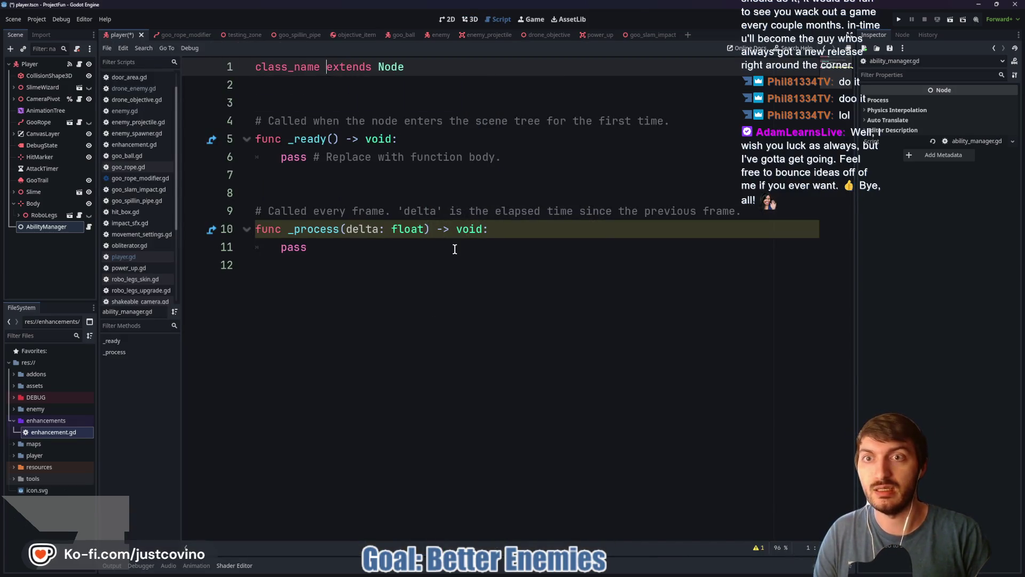
type("ityManager")
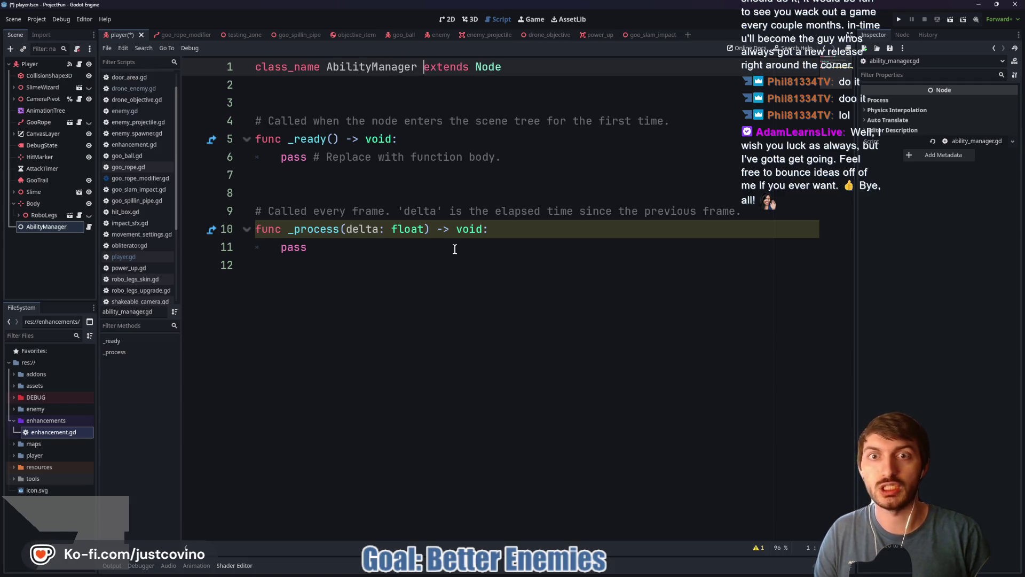
left_click_drag(422, 266, 254, 121)
key("BackSpace")
key("BackSpace")
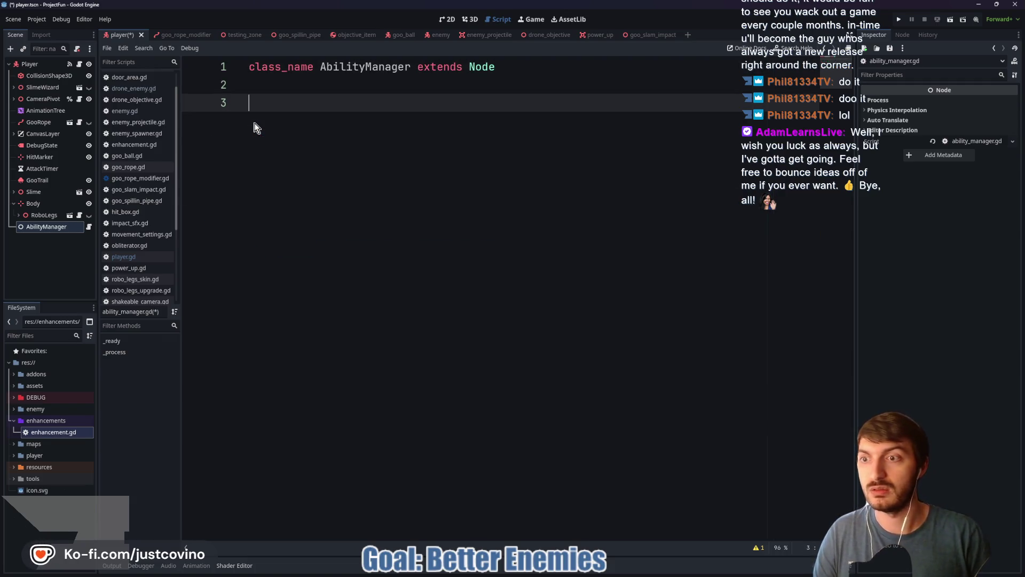
key("ctrl+s")
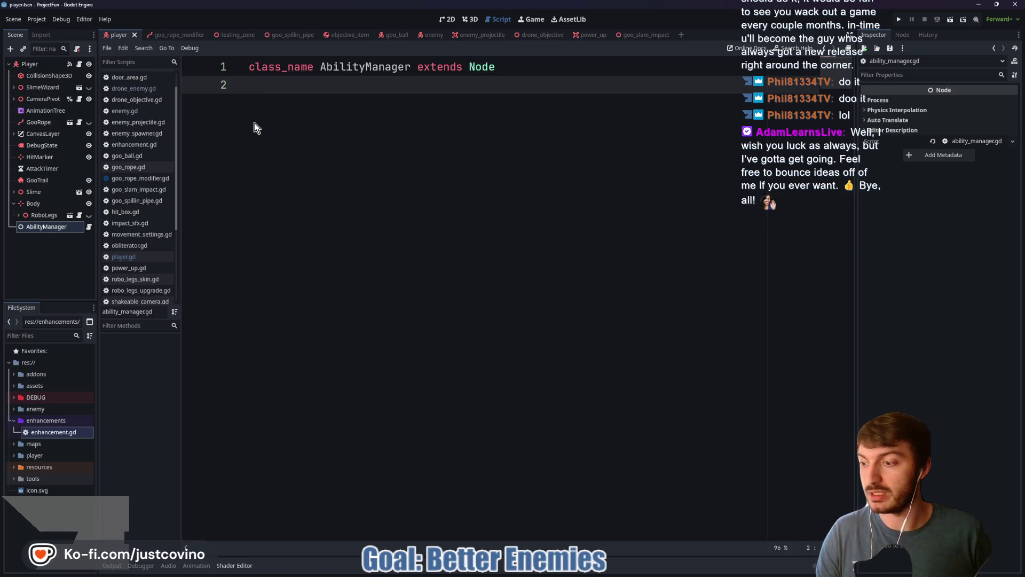
key("Return")
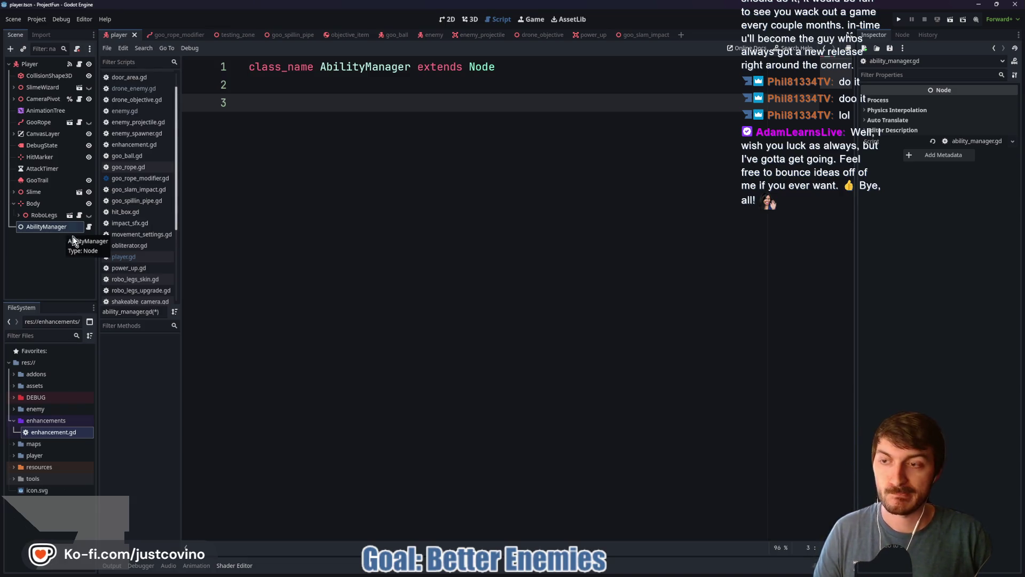
Open the Add Node dialog for Player, then cancel it.
left_click(40, 233)
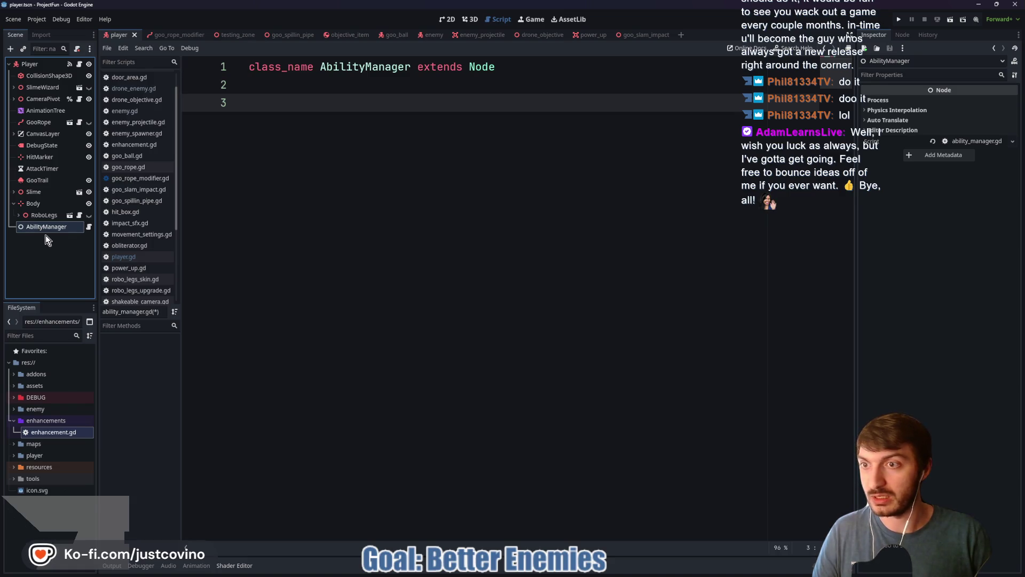
key("ctrl+a")
left_click(665, 199)
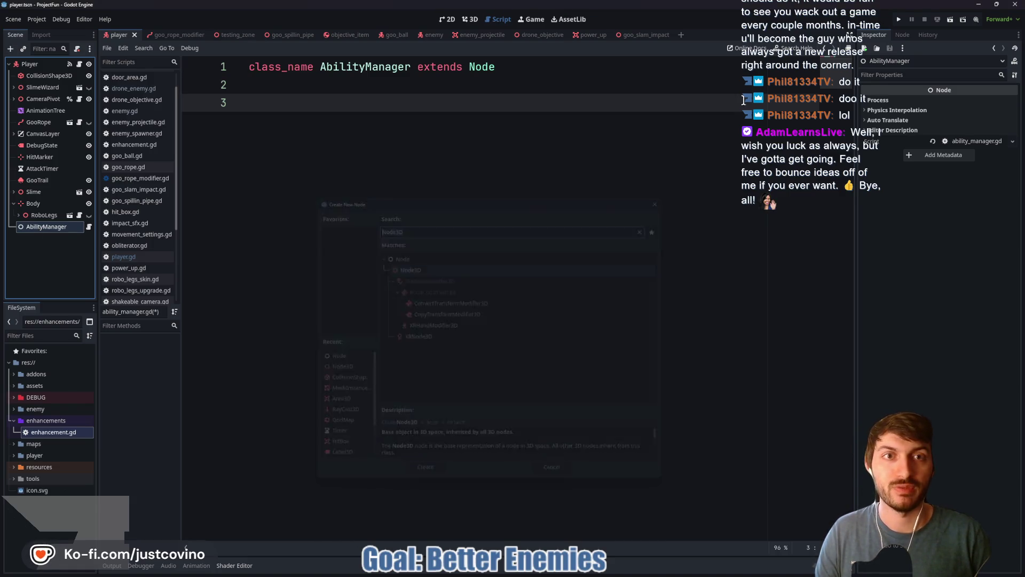
Create a new scene with a plain Node root named Ability.
left_click(680, 35)
key("ctrl+a")
type("node")
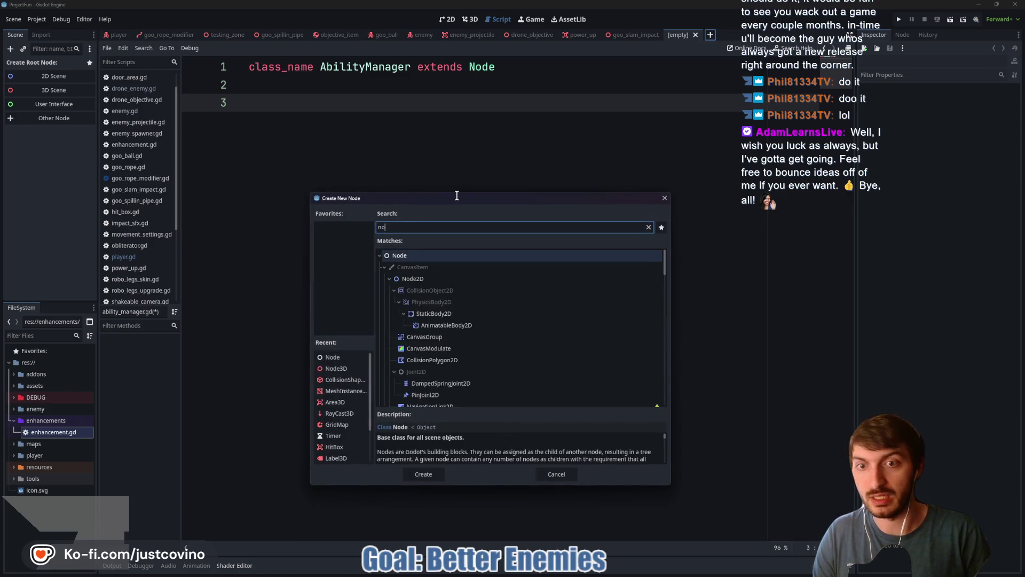
left_click(416, 473)
double_click(35, 66)
key("BackSpace")
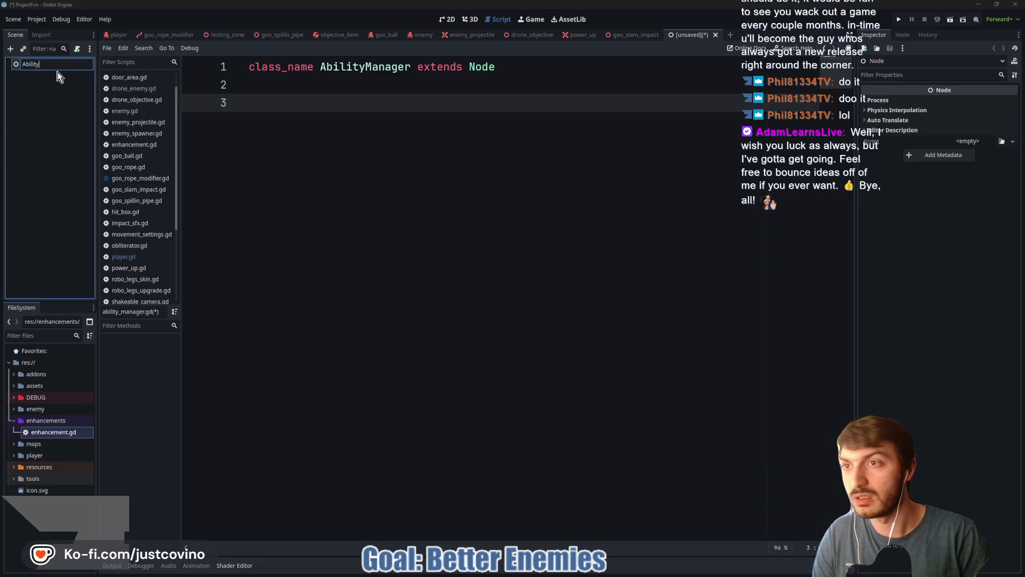
key("Return")
Begin attaching a script to Ability with path player/abilities/ability.gd.
left_click(78, 48)
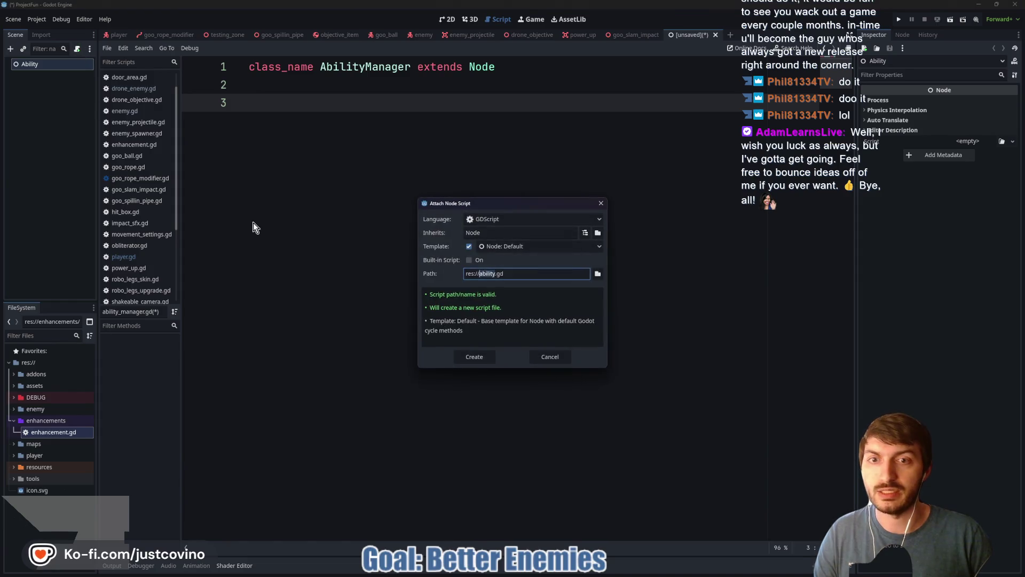
left_click(597, 274)
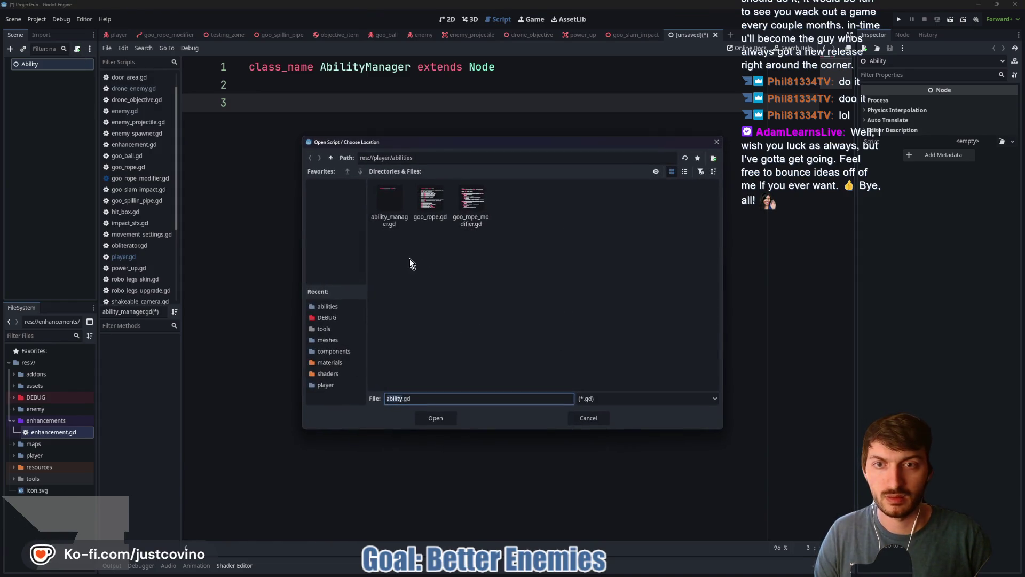
left_click(438, 420)
Create ability.gd with 'class_name Ability' and delete the template functions.
left_click(481, 356)
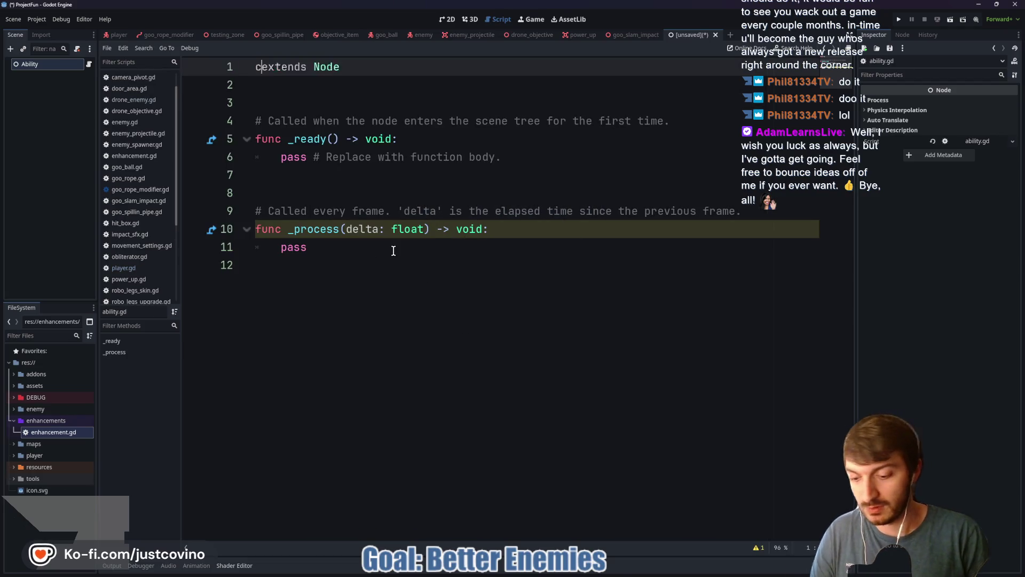
type("class_name ")
type("Ability")
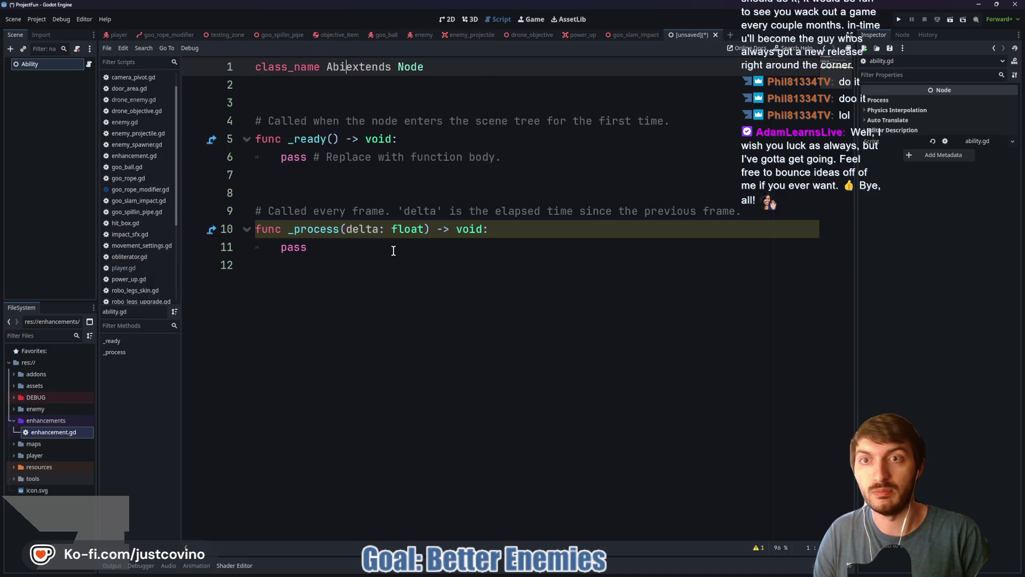
mouse_move(394, 251)
left_mouse_down()
mouse_move(227, 147)
mouse_move(230, 103)
left_mouse_up()
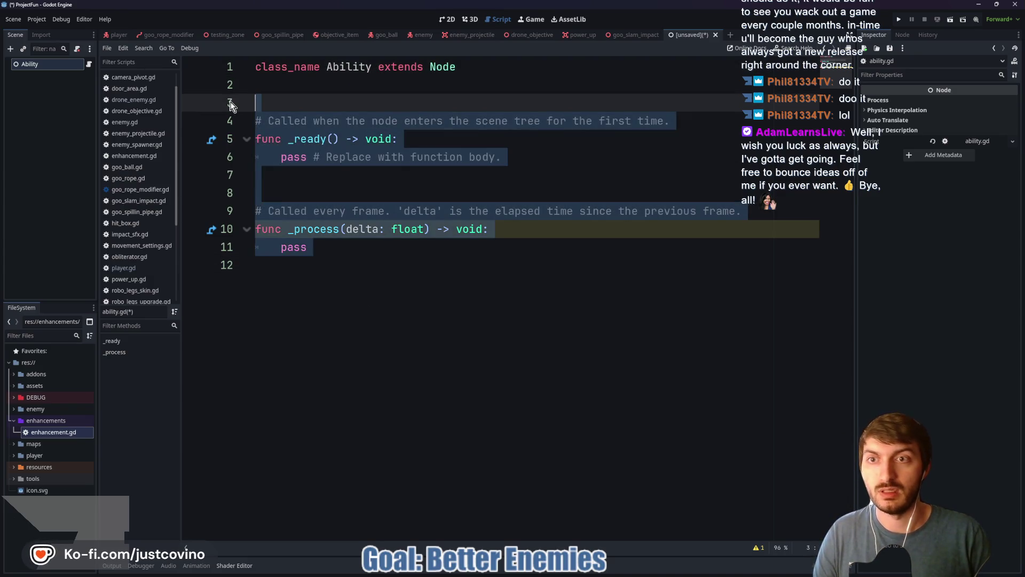
key("BackSpace")
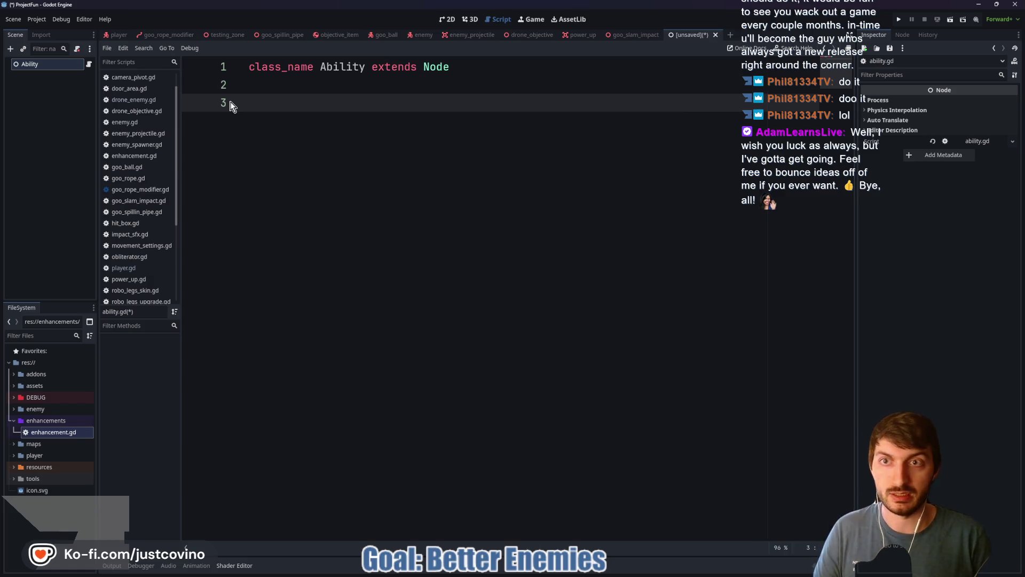
Save the scene as ability.tscn in player/abilities and add a blank line after the class declaration.
key("ctrl+s")
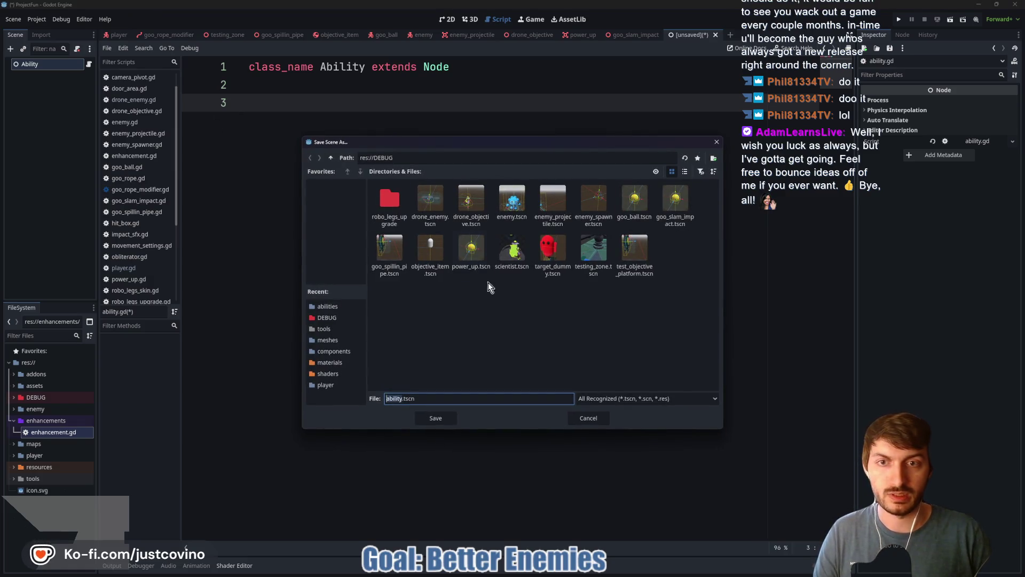
left_click(332, 158)
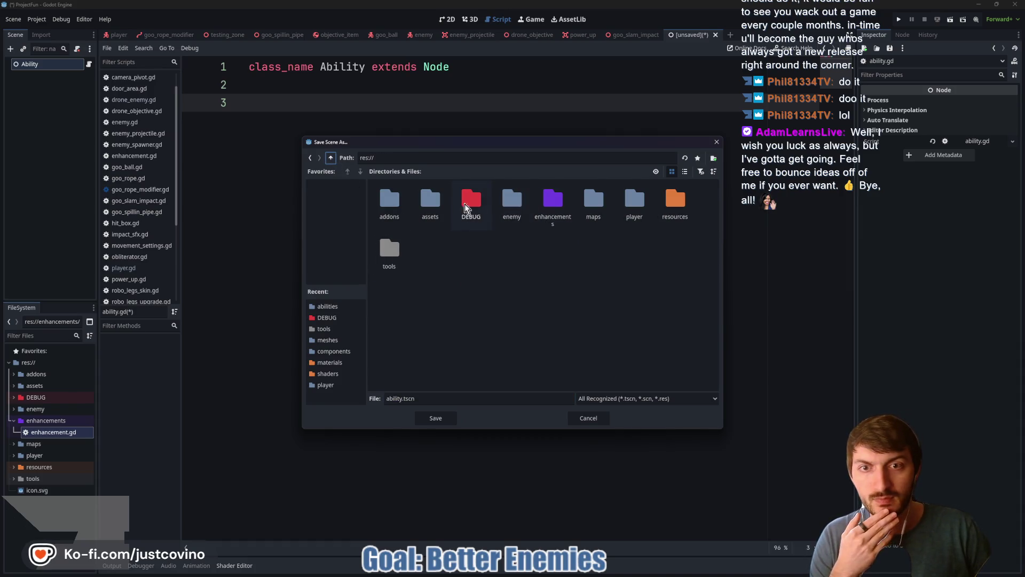
double_click(636, 203)
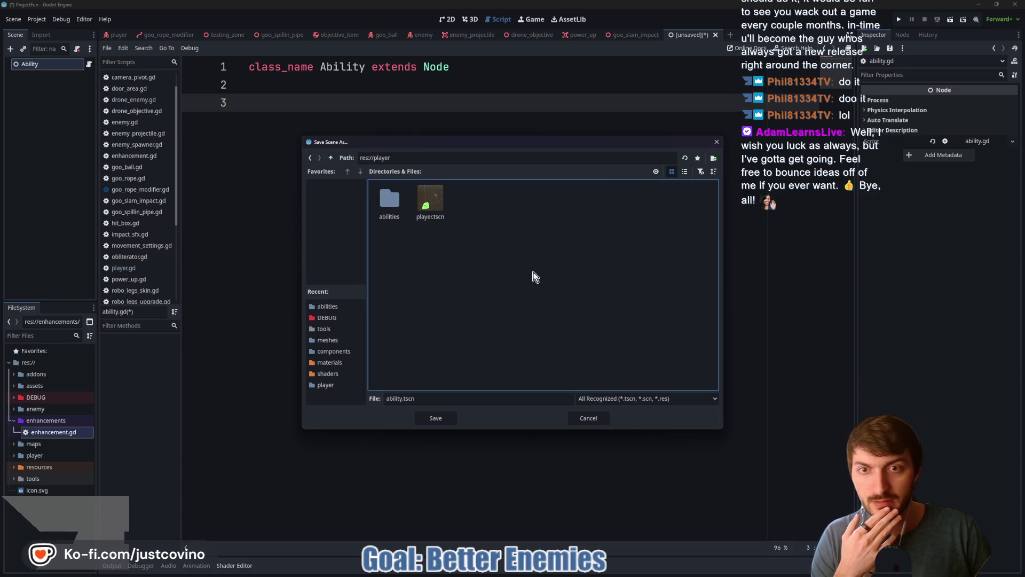
double_click(388, 208)
left_click(437, 417)
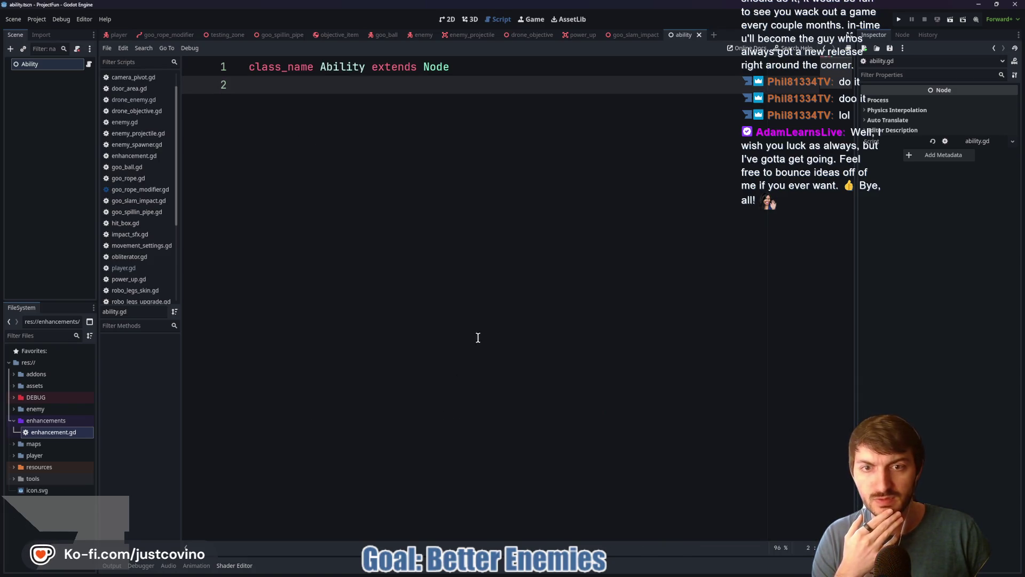
key("Return")
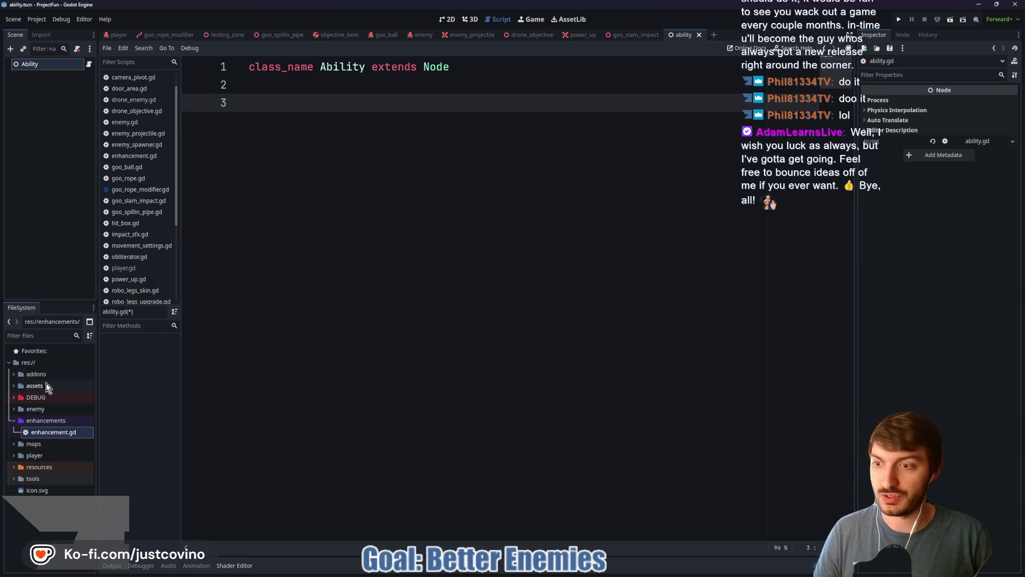
right_click(27, 363)
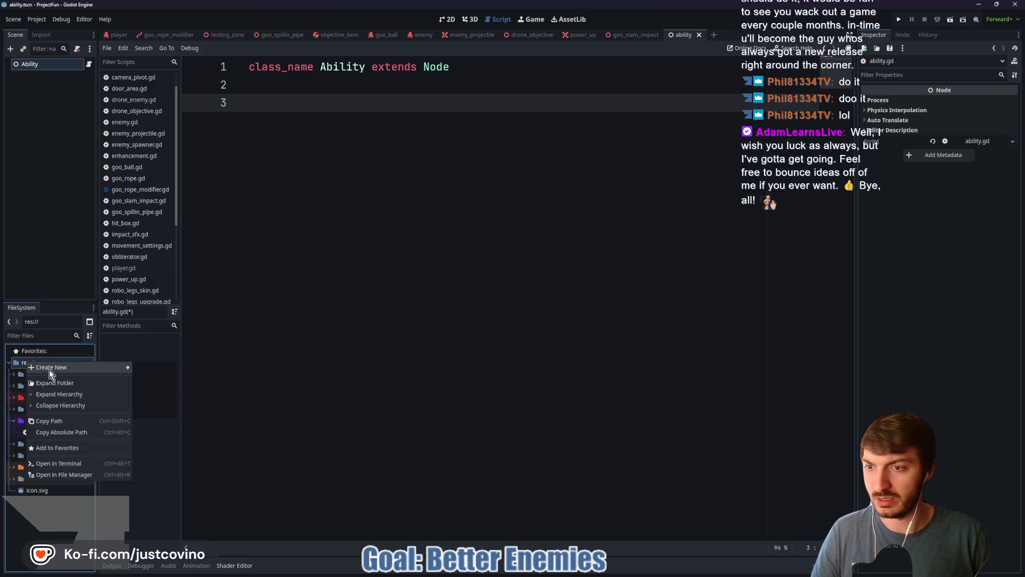
Create an 'autoloads' folder at the res:// project root.
mouse_move(49, 369)
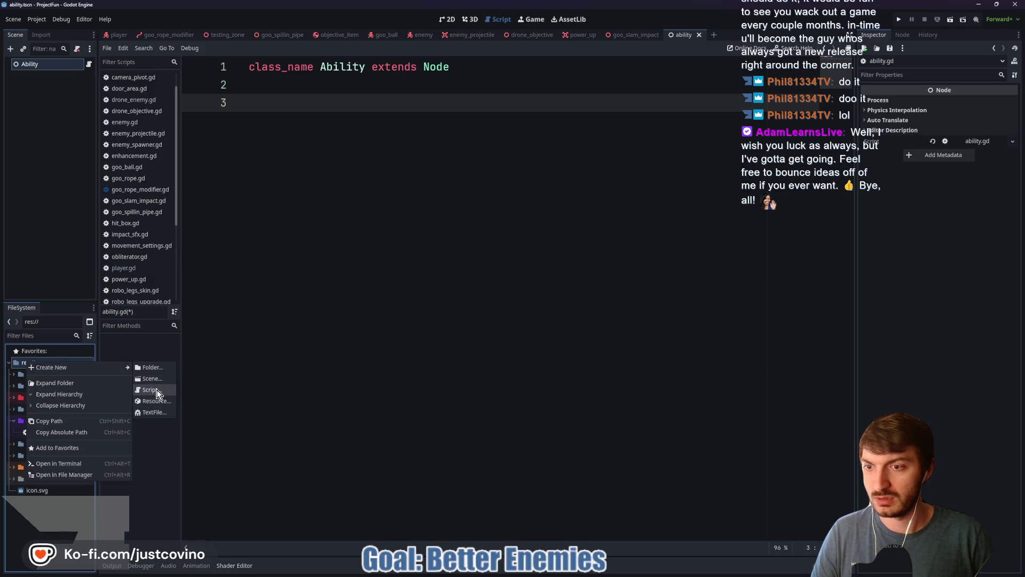
left_click(153, 368)
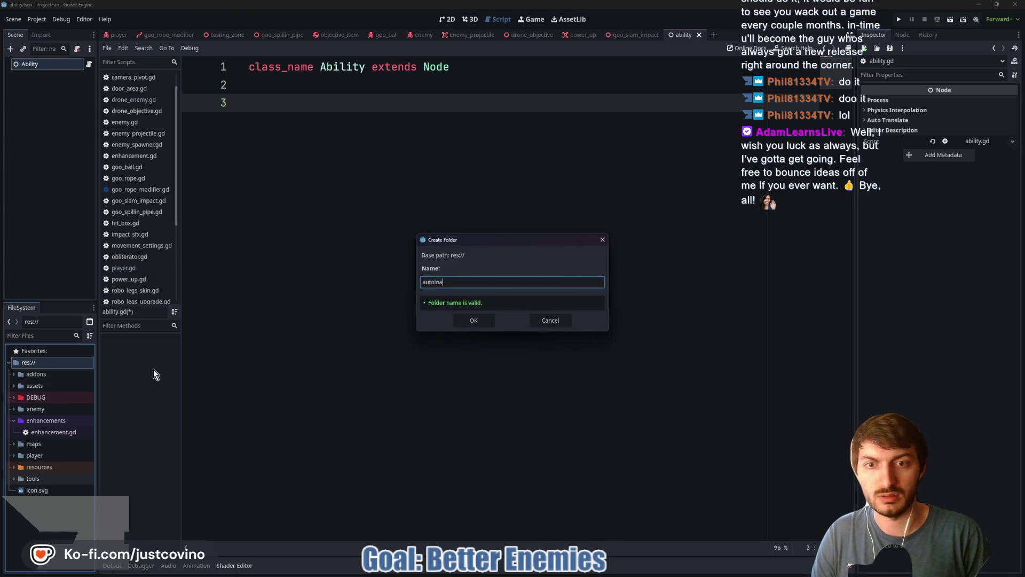
type("ds")
left_click(473, 321)
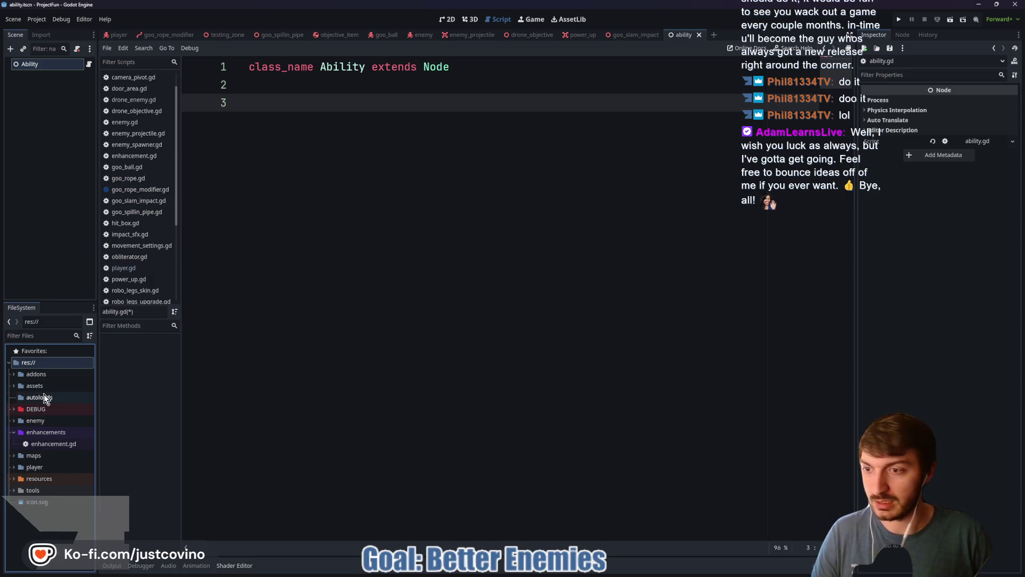
Create an enums.gd script inside autoloads and open it in the script editor.
right_click(43, 398)
mouse_move(106, 404)
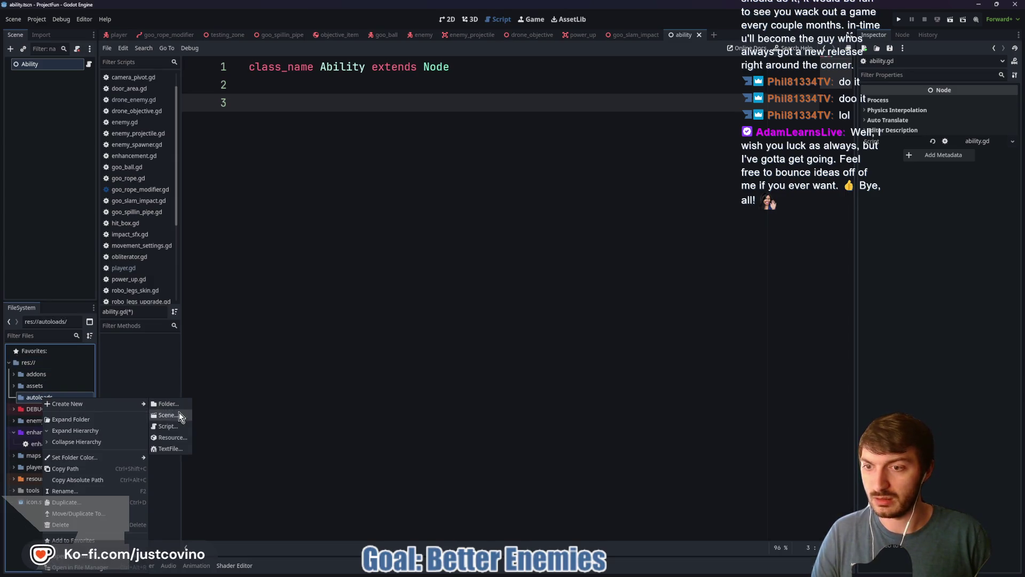
left_click(177, 426)
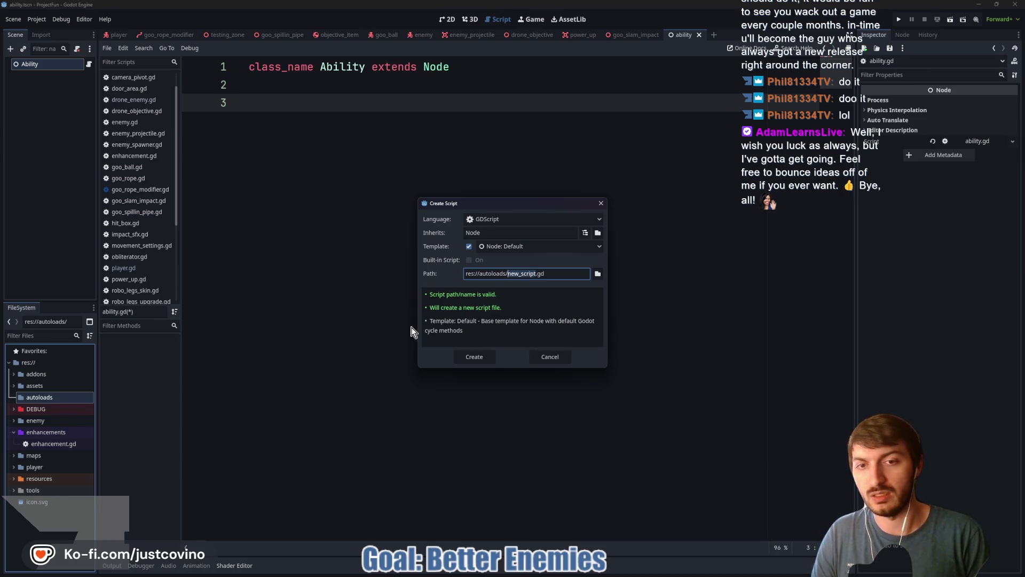
type("enums")
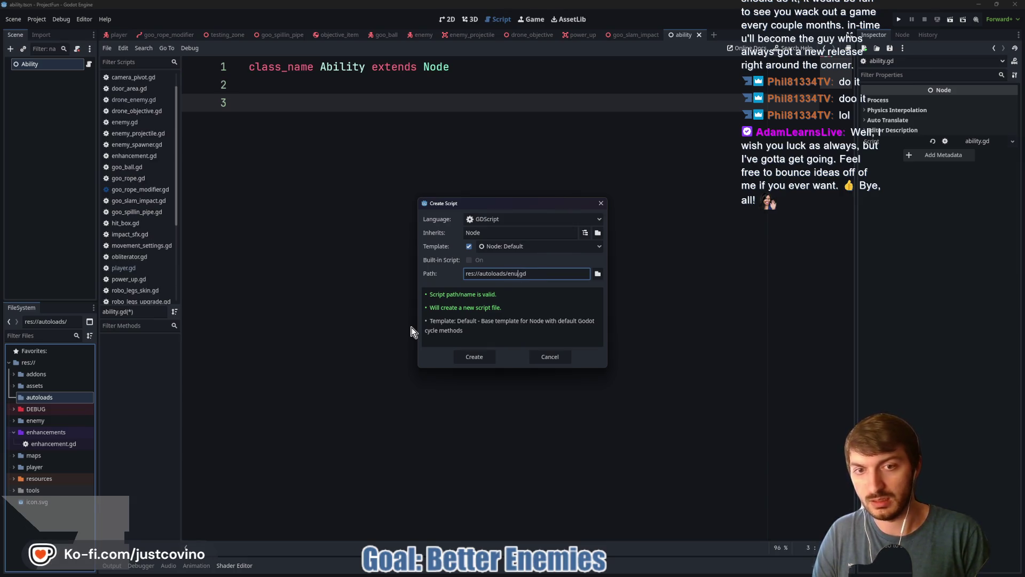
left_click(473, 357)
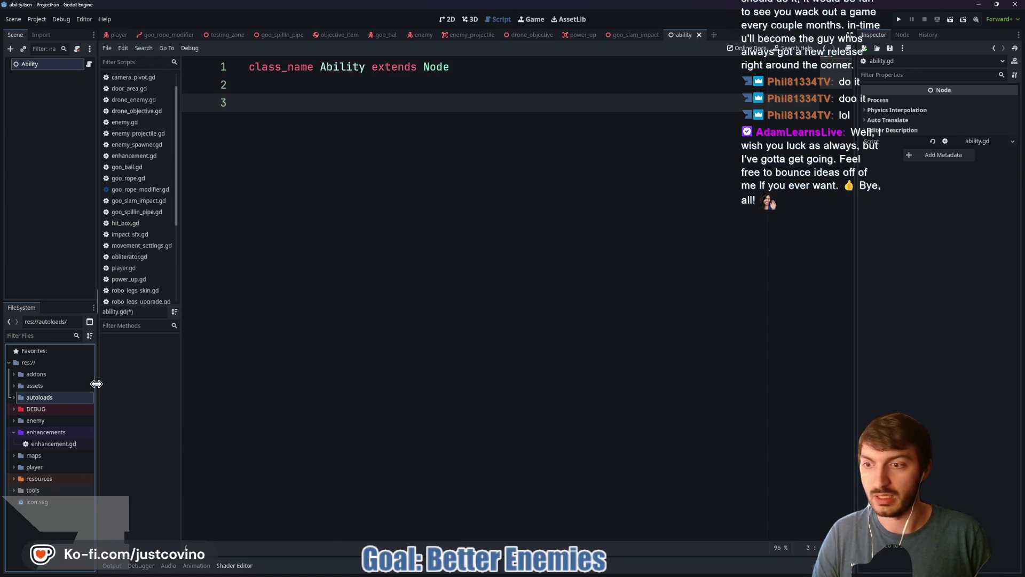
double_click(70, 408)
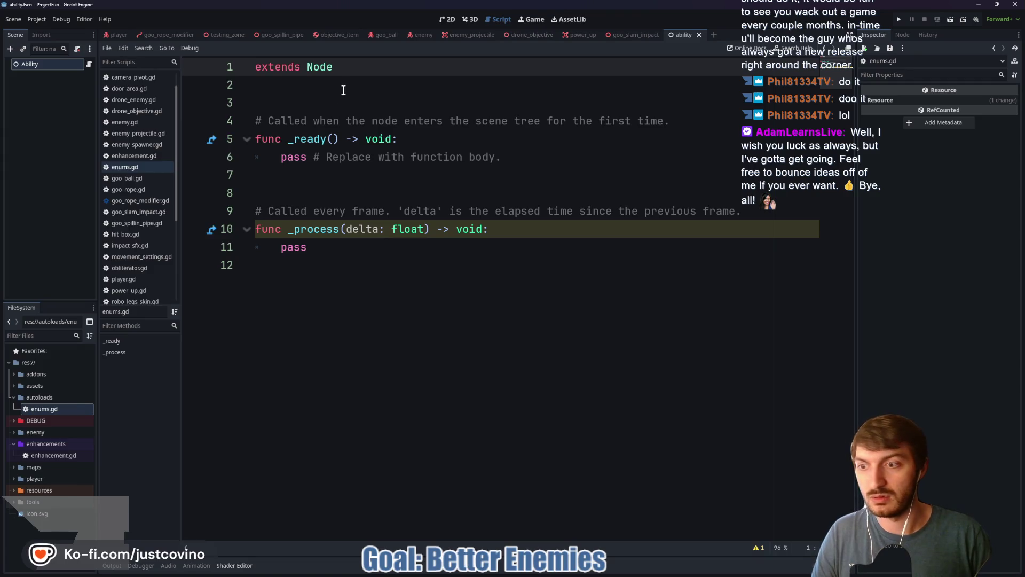
Replace the template in enums.gd with enum Abilities {GOO_SLAM, GOO_BALL} and save.
left_click(312, 248)
left_click(219, 105, "shift")
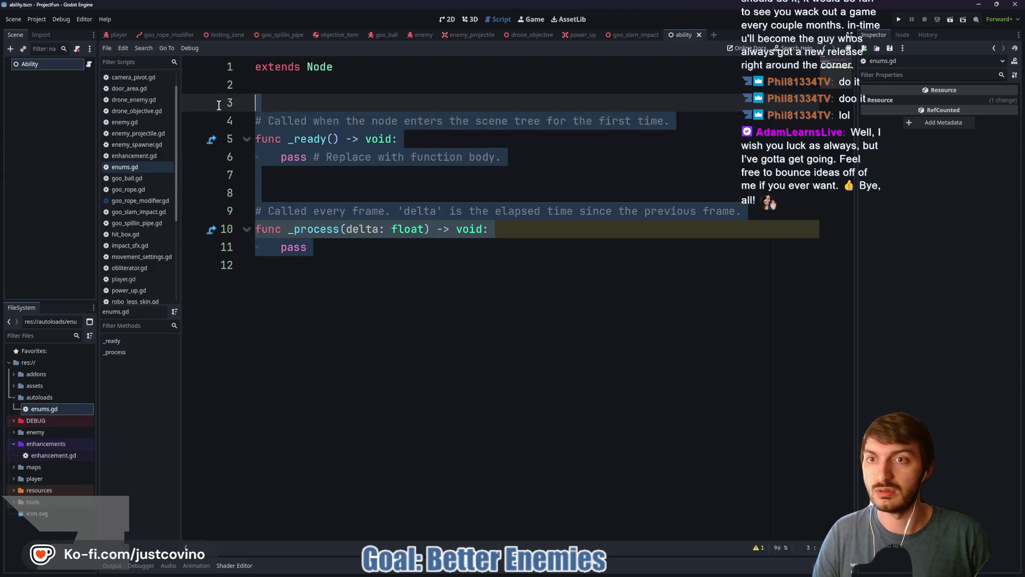
key("Delete")
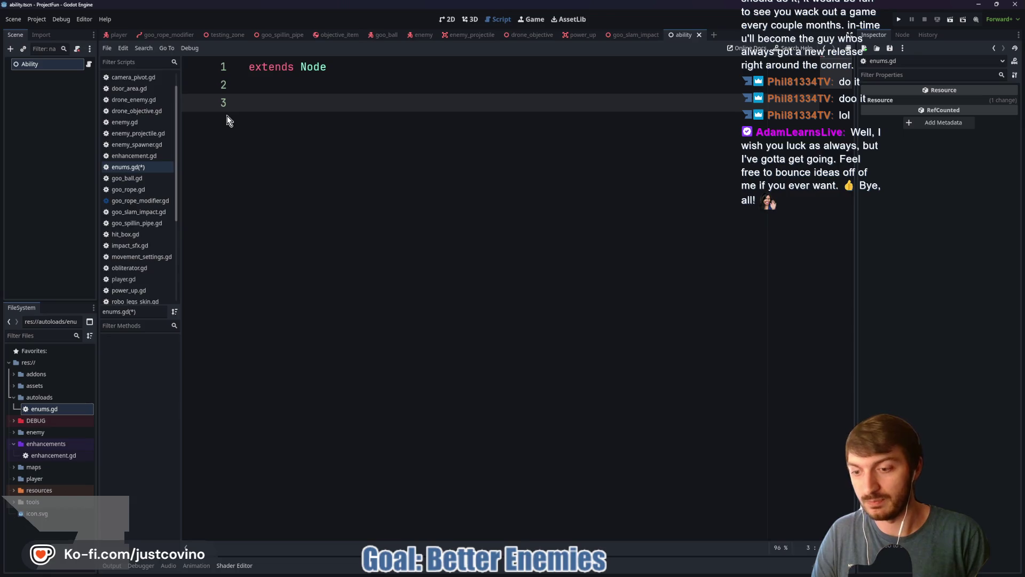
type("enum")
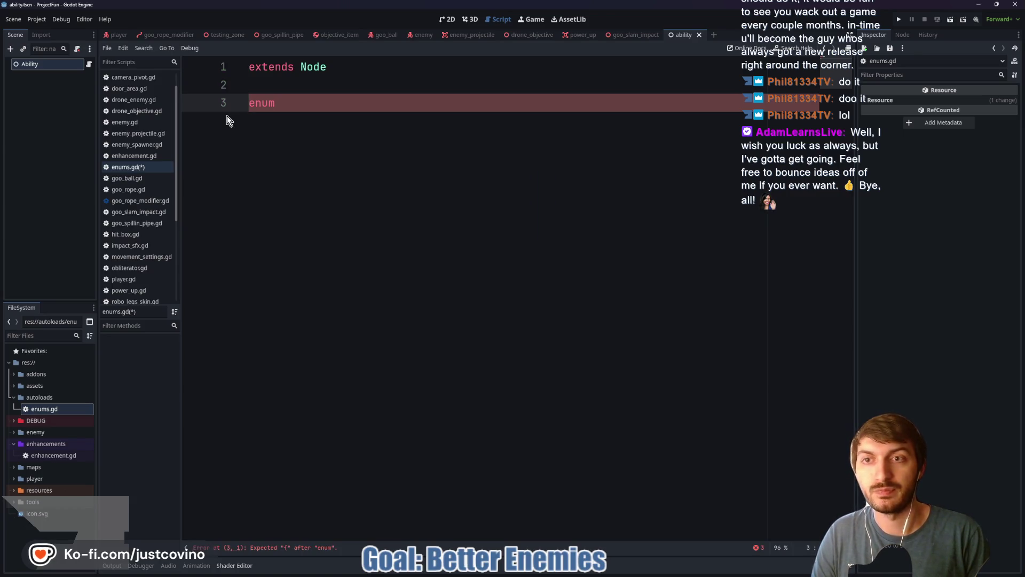
type(" AB")
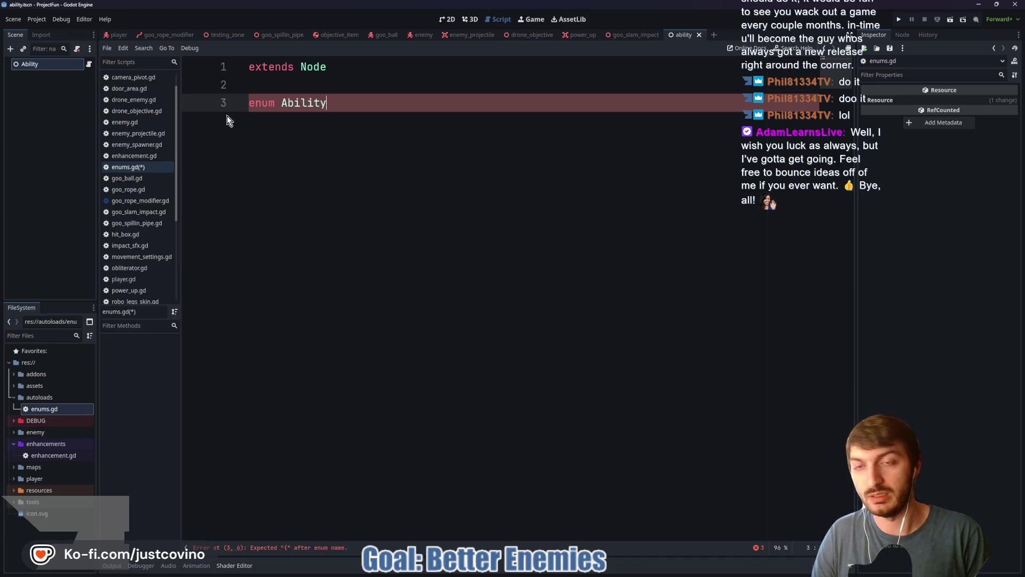
type(" {")
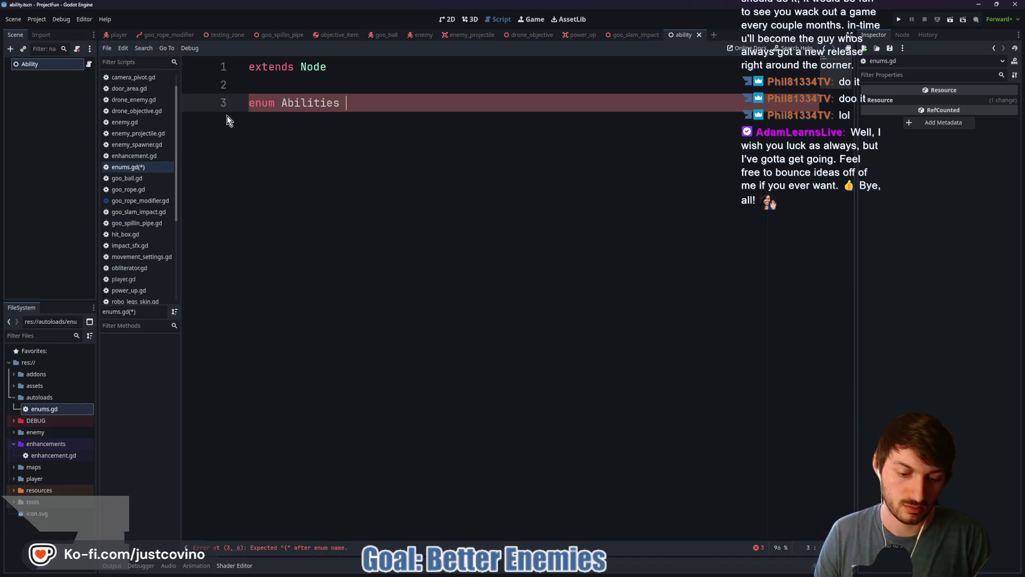
type("GOO_SLA")
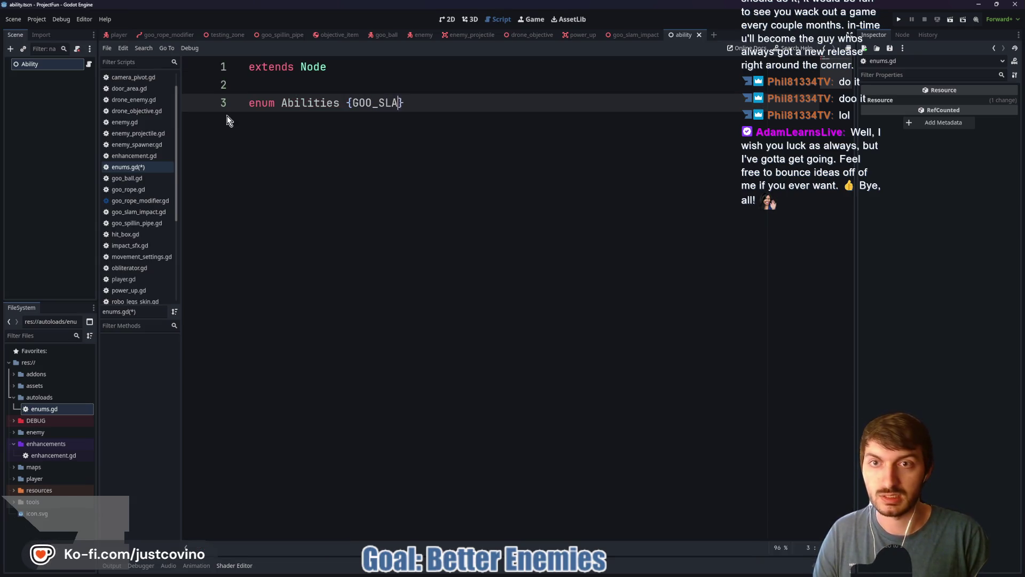
type("GOO_BALL")
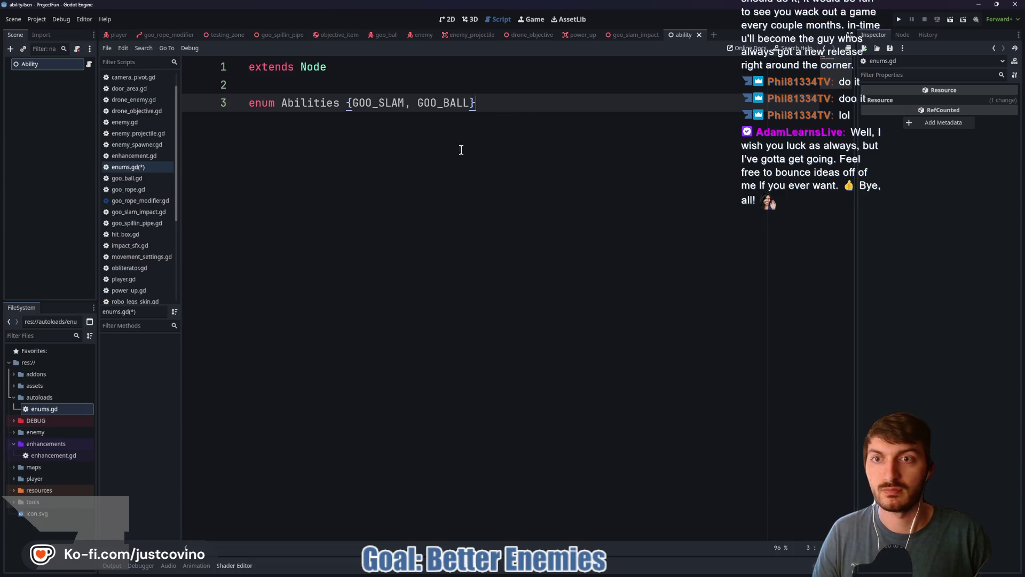
key("ctrl+s")
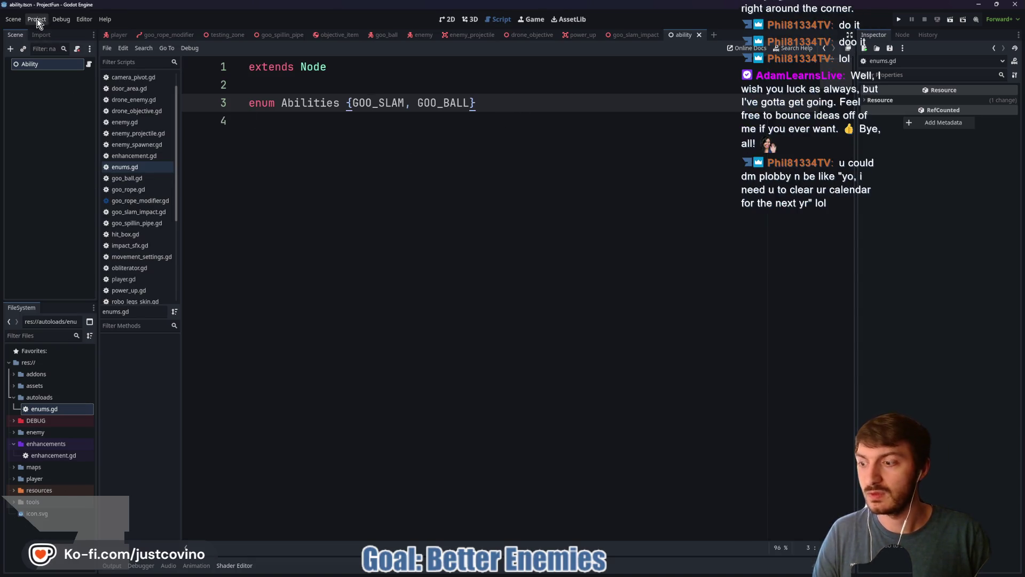
left_click(35, 21)
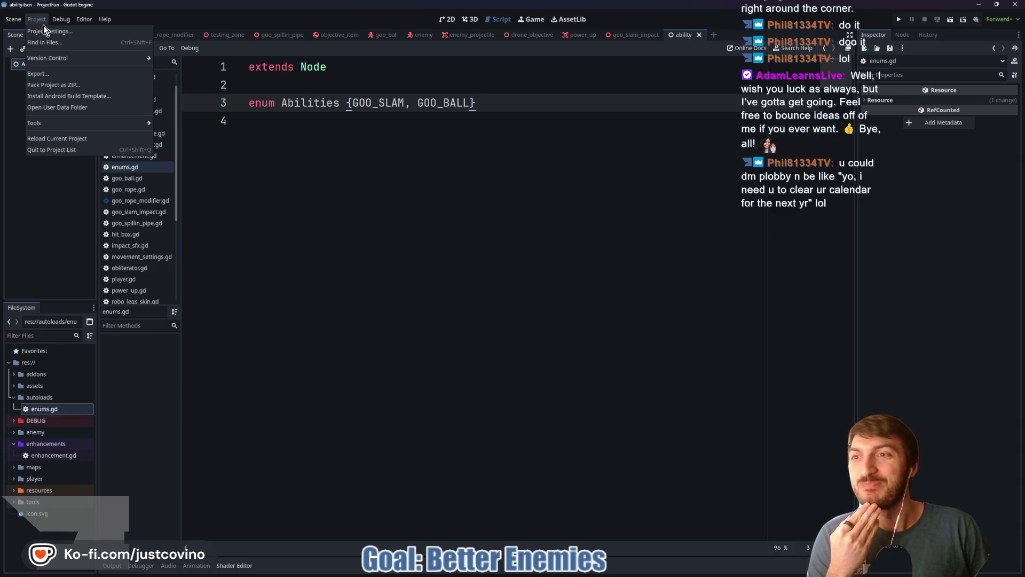
Add res://autoloads/enums.gd as the global autoload Enums in Project Settings, then save.
left_click(49, 31)
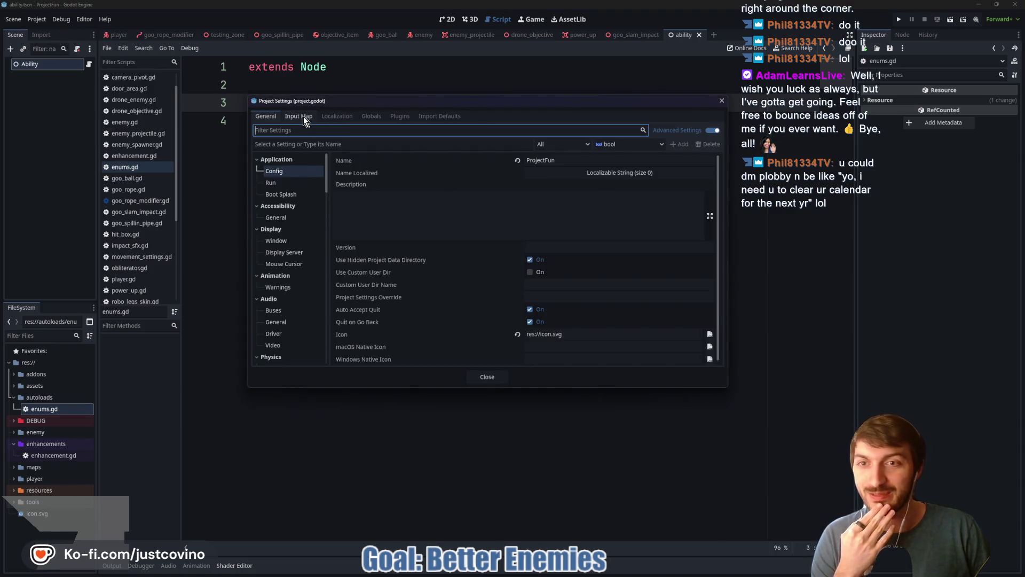
left_click(302, 116)
left_click(374, 116)
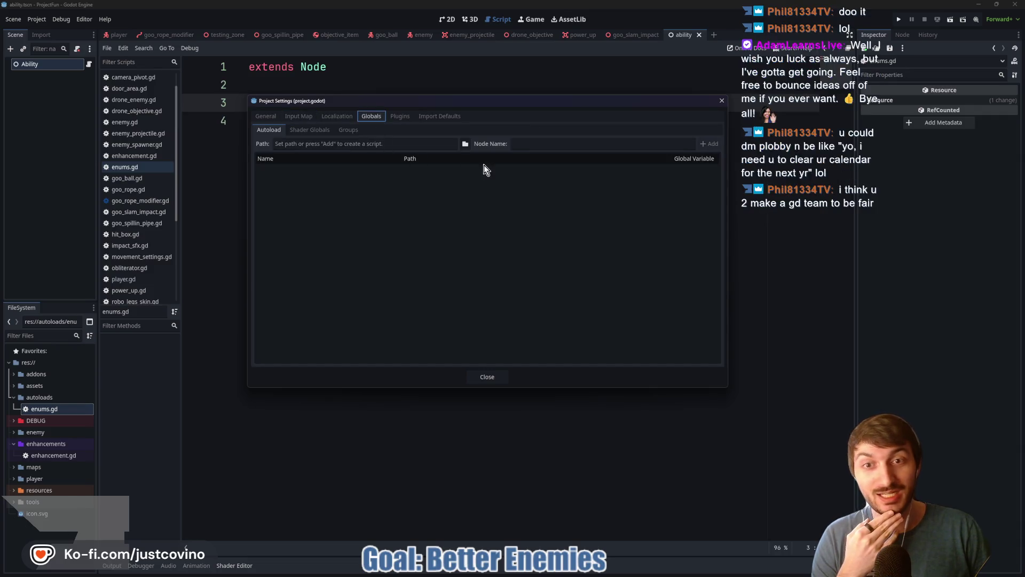
left_click(465, 145)
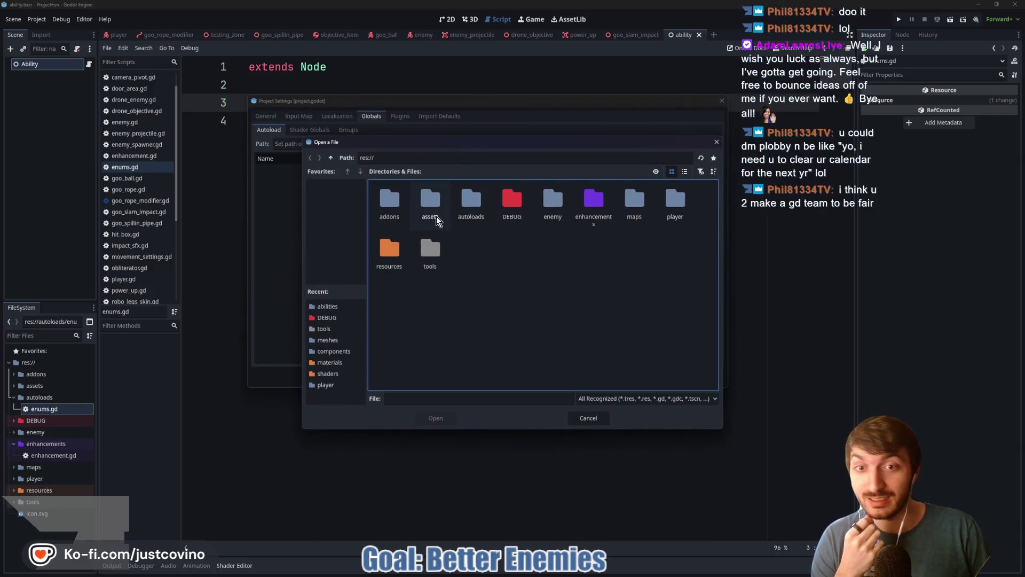
double_click(472, 206)
left_click(391, 211)
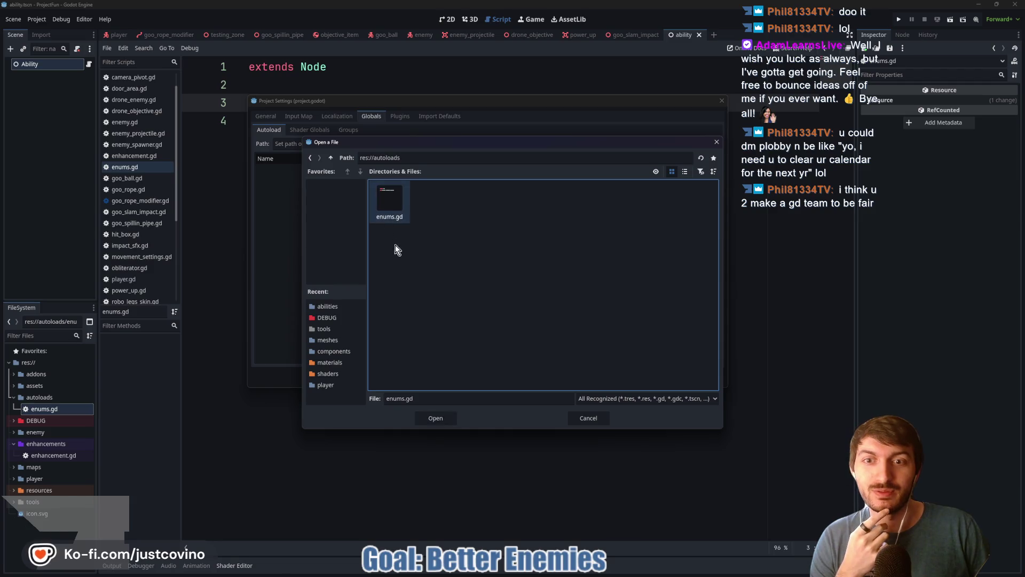
left_click(436, 418)
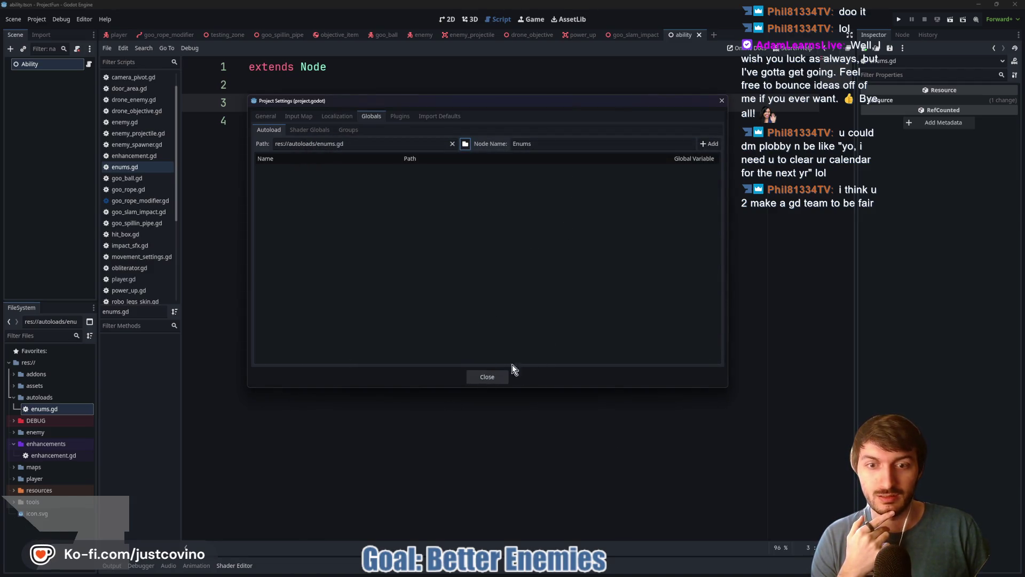
left_click(710, 144)
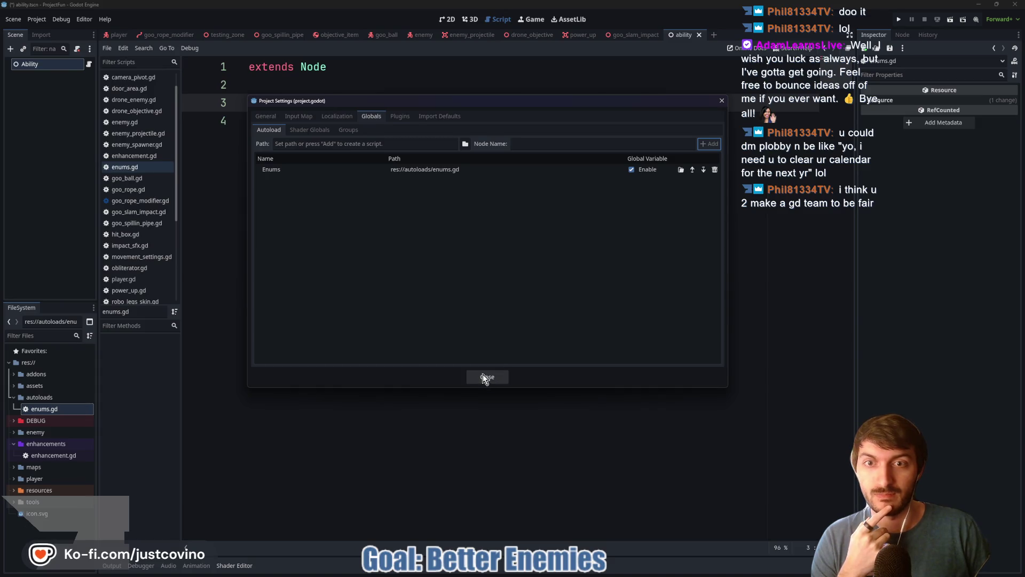
left_click(486, 376)
left_click(350, 141)
key("ctrl+s")
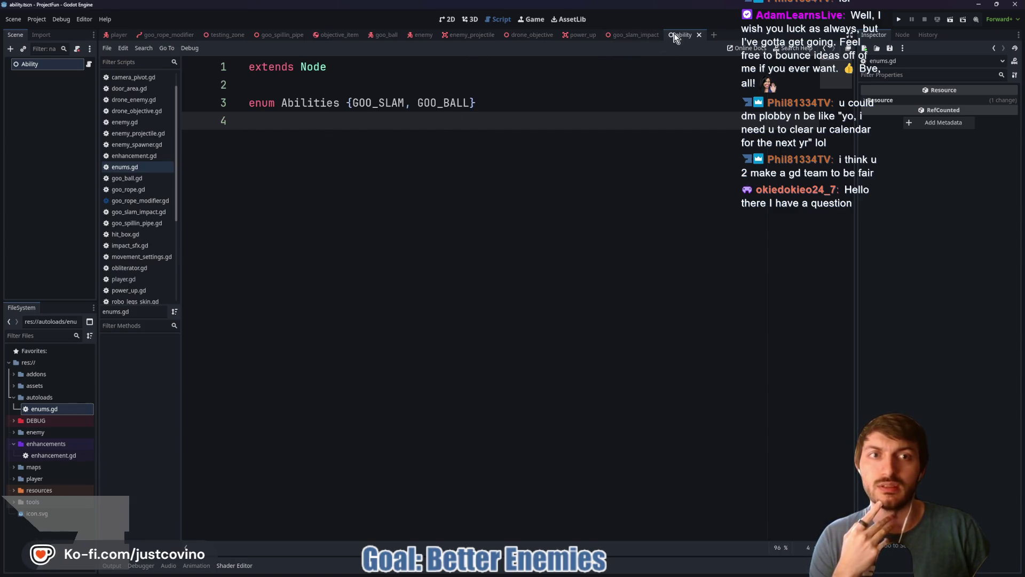
Open the ability.gd script from the script list.
left_click(89, 64)
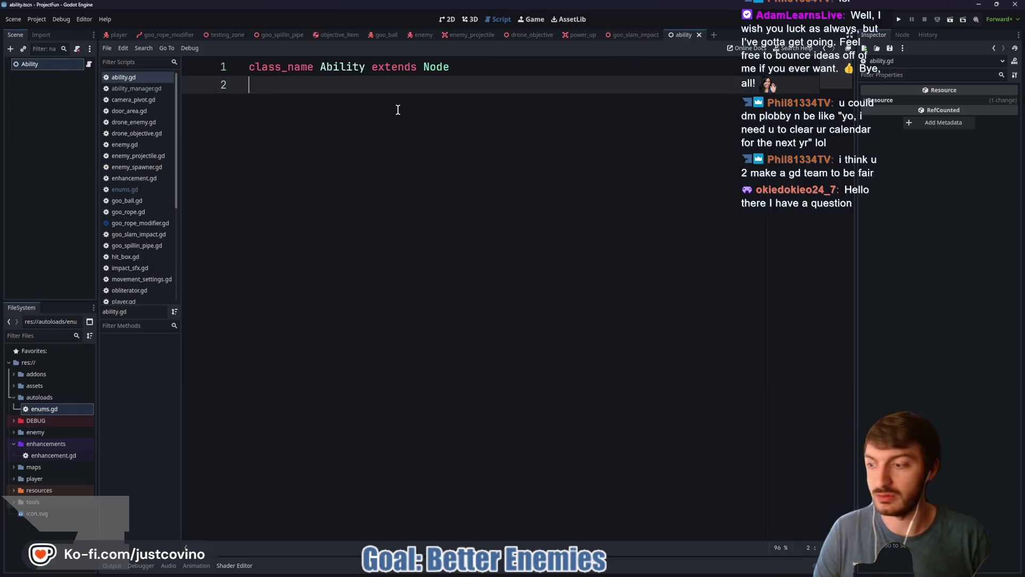
key("Return")
type("@export var ability_type:")
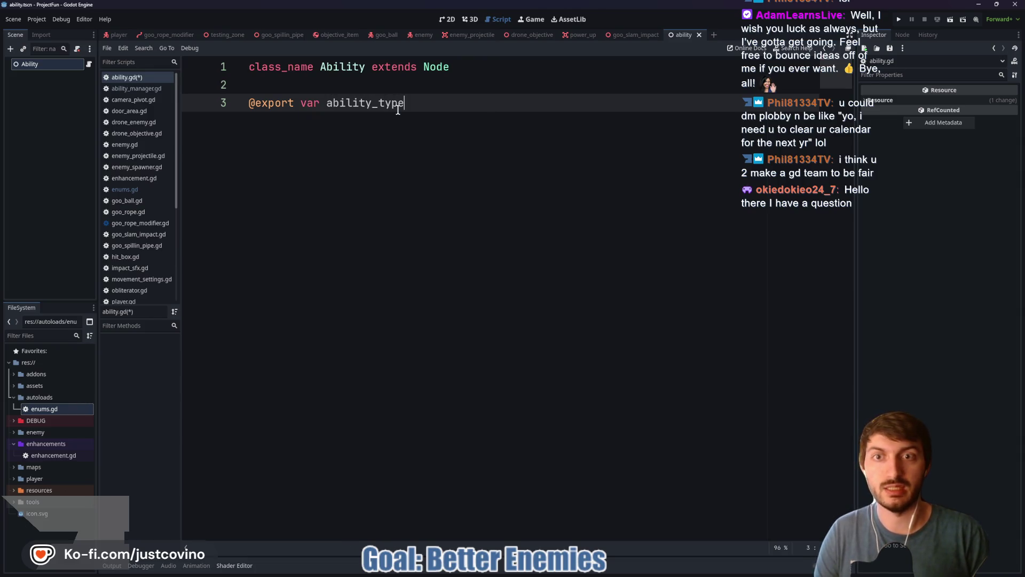
type(" Enums.")
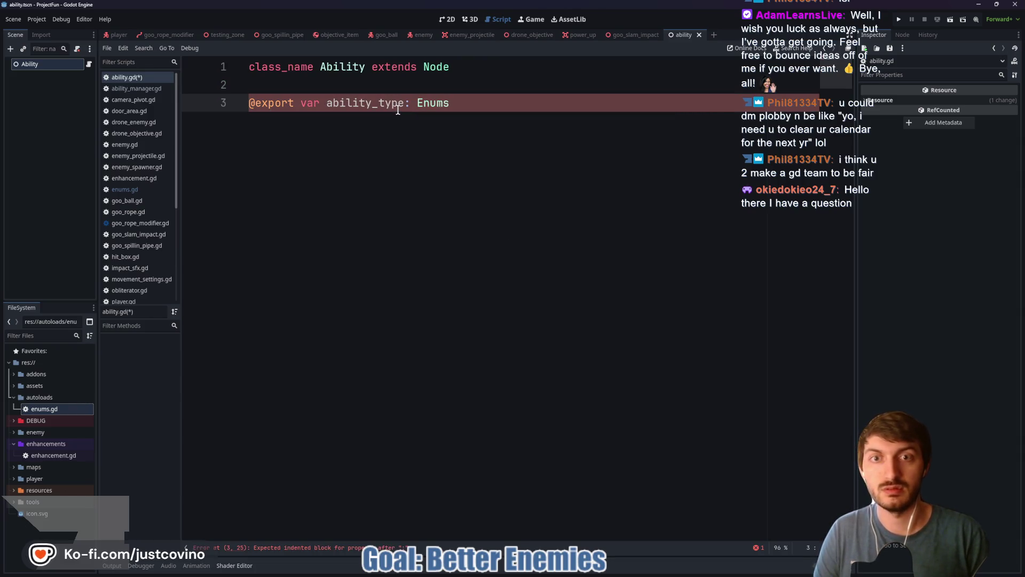
type("A")
key("Return")
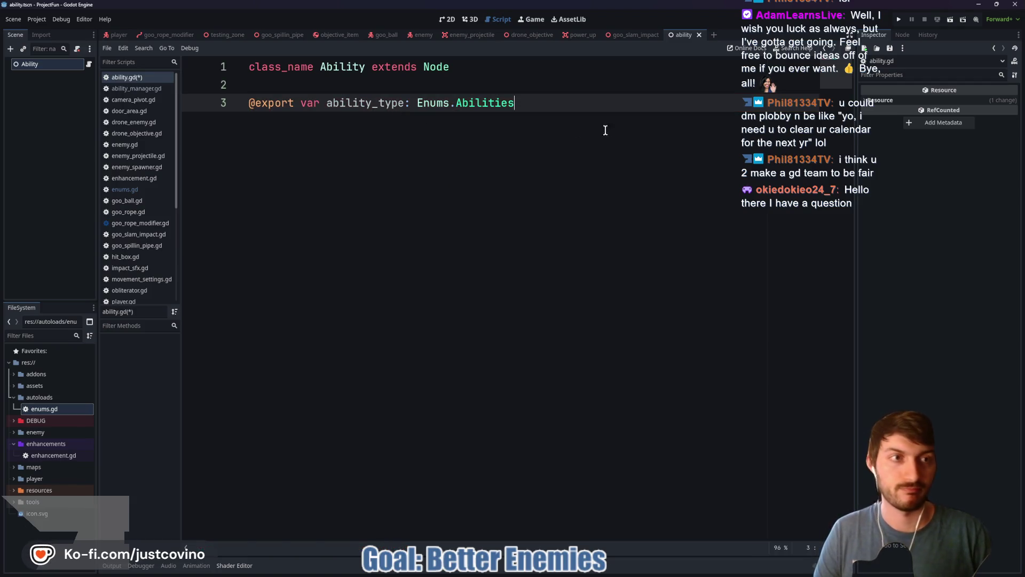
key("Return")
key("ctrl+s")
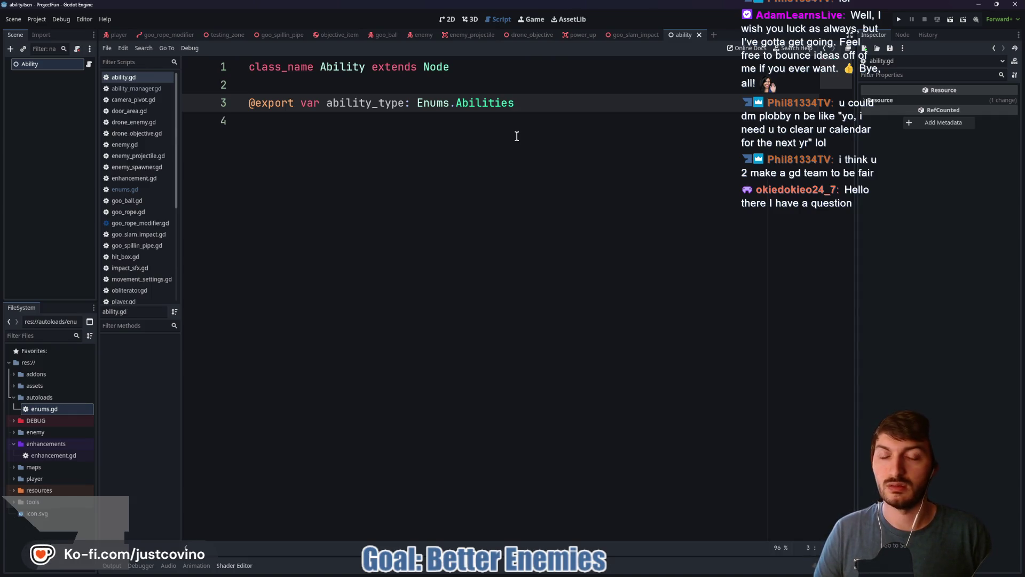
key("Return")
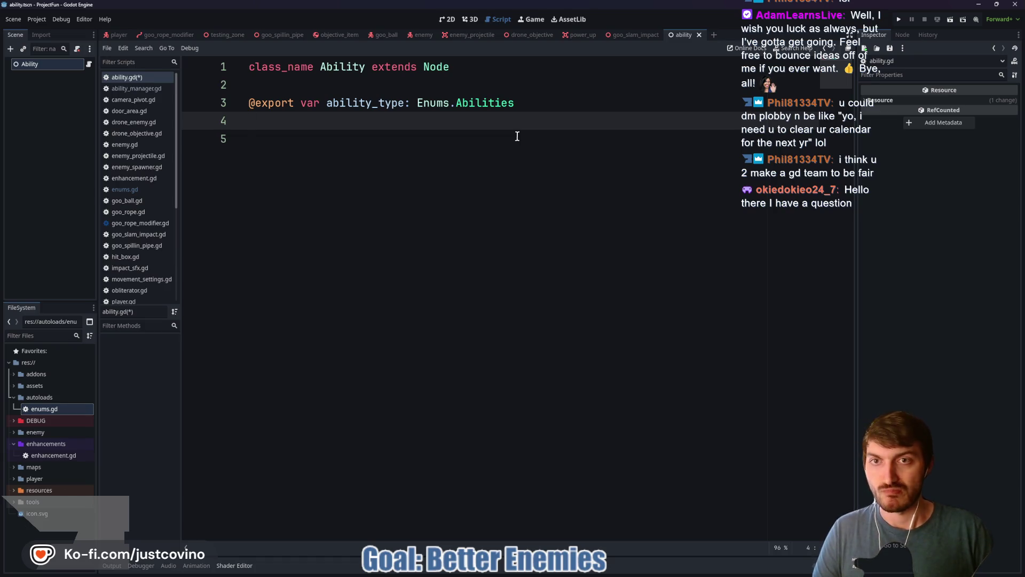
mouse_move(613, 571)
left_click(630, 532)
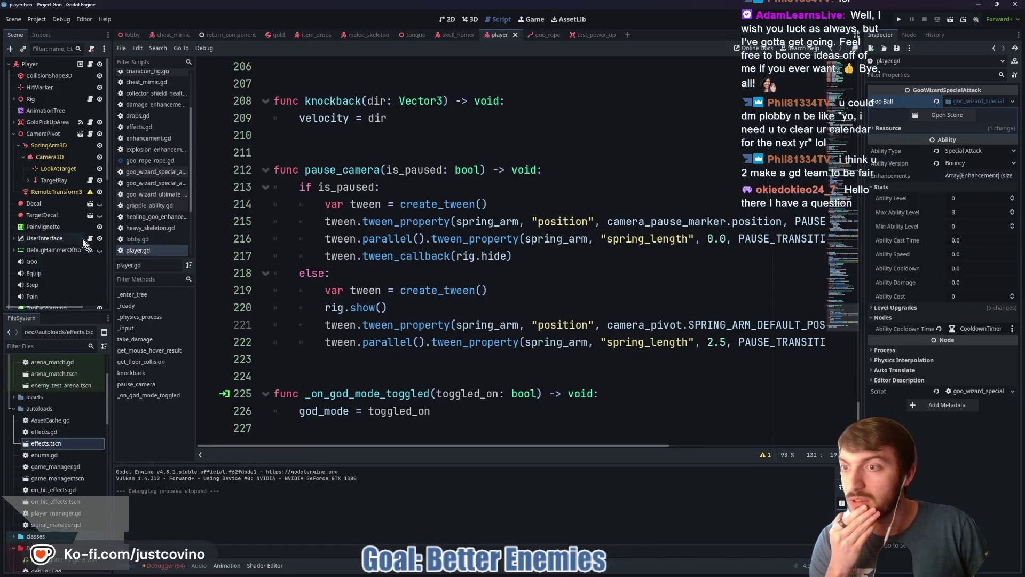
Review Project Goo's AbilityManager, SpecialAttack and Ability base scripts for their ability declarations.
scroll(85, 243, "down", 5)
left_click(98, 224)
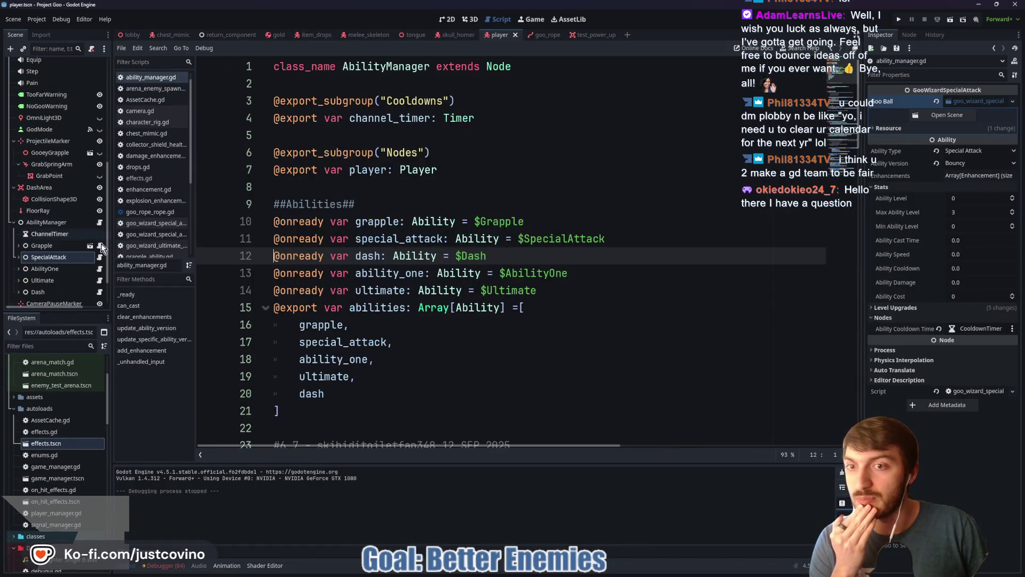
left_click(100, 257)
scroll(464, 190, "up", 2)
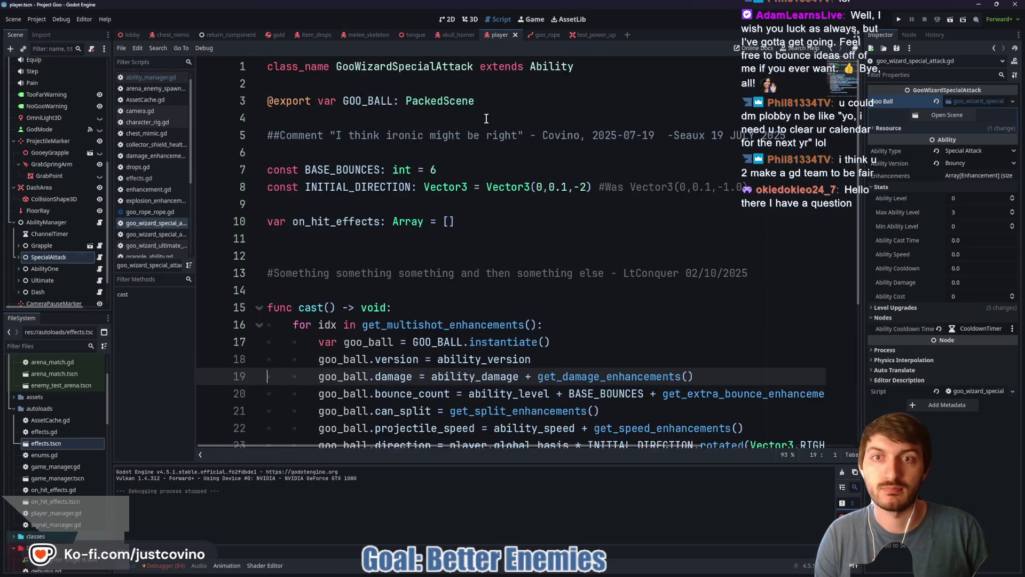
left_click(550, 69, "ctrl")
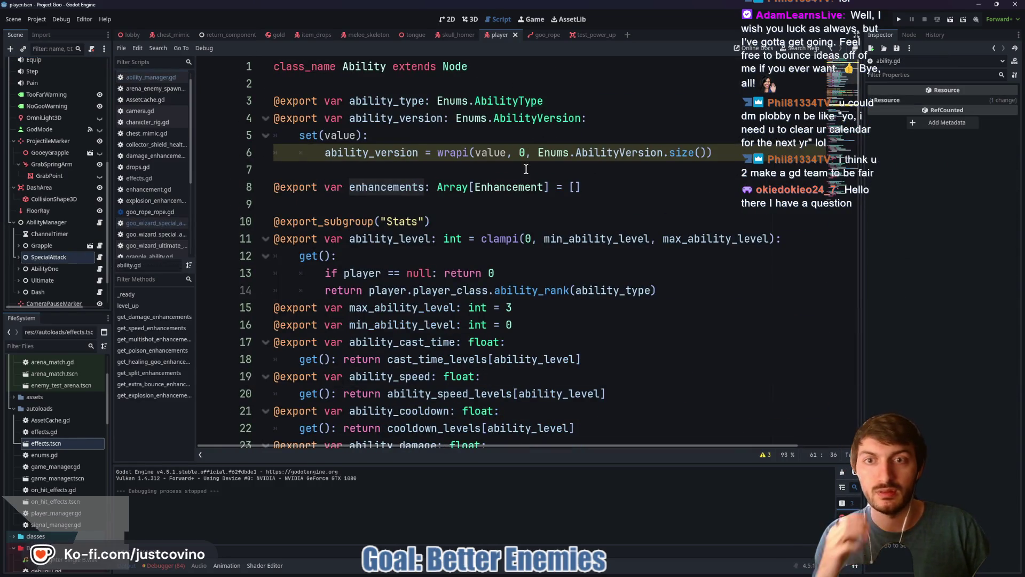
mouse_move(470, 146)
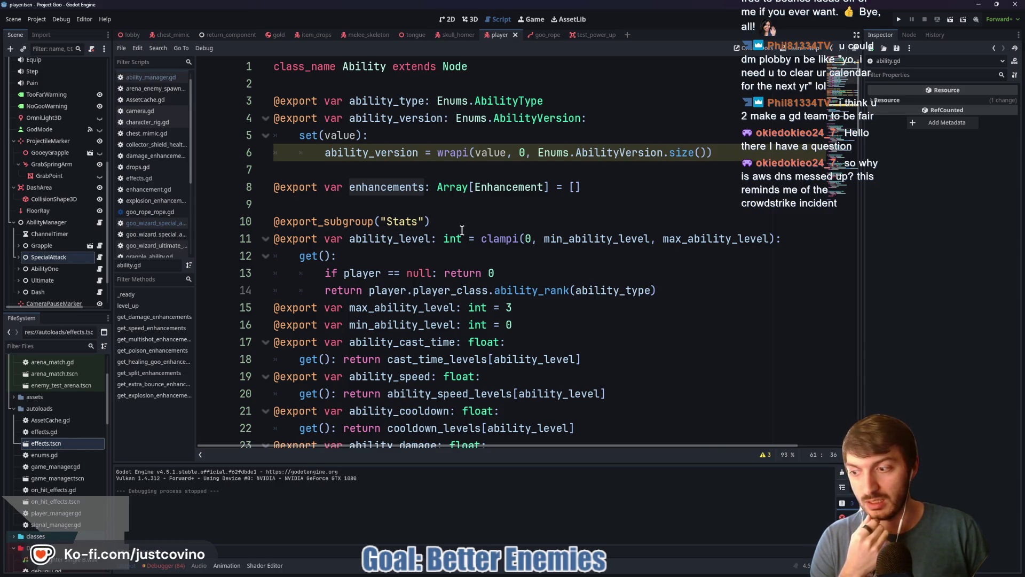
mouse_move(462, 229)
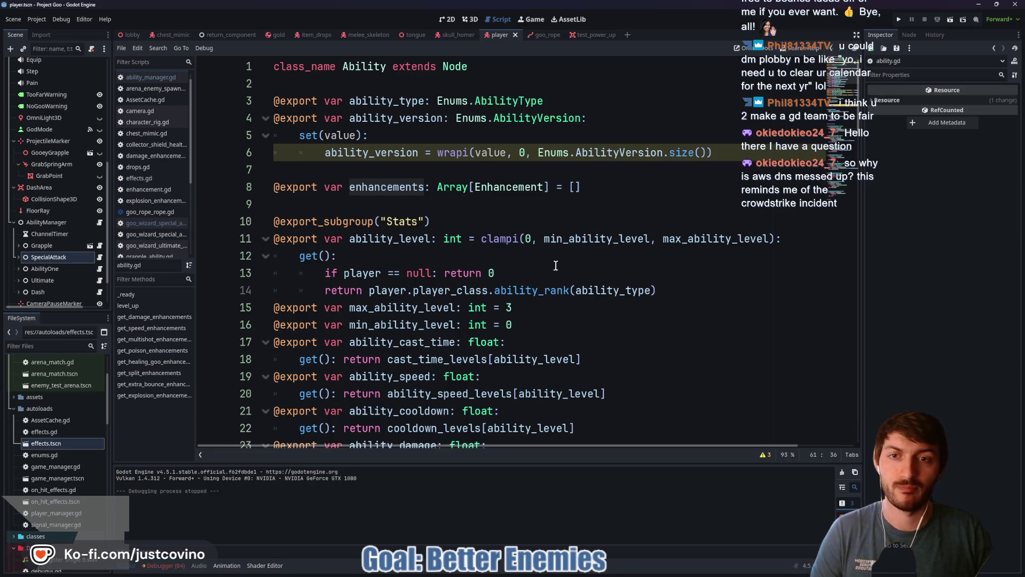
mouse_move(597, 572)
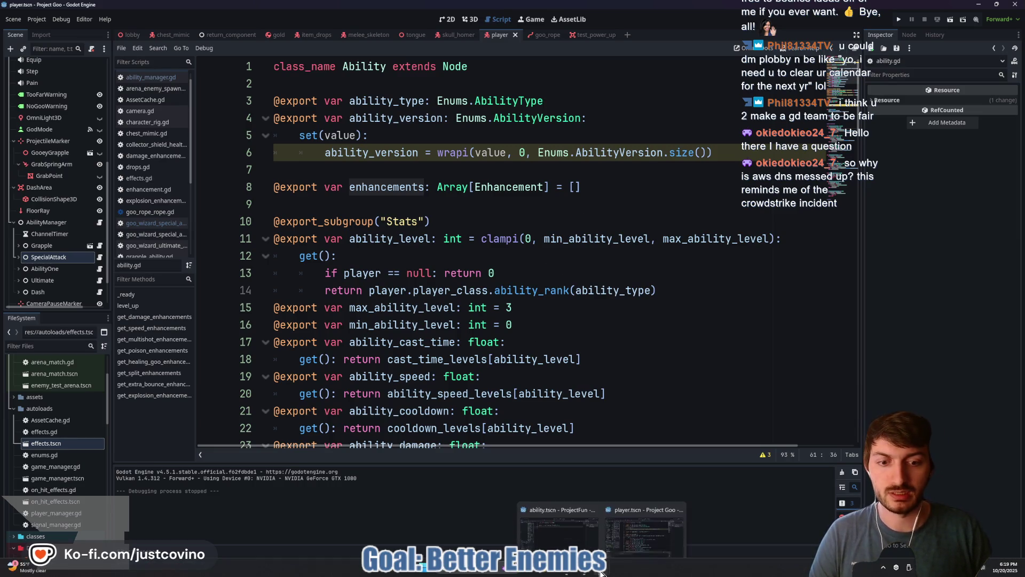
left_click(559, 526)
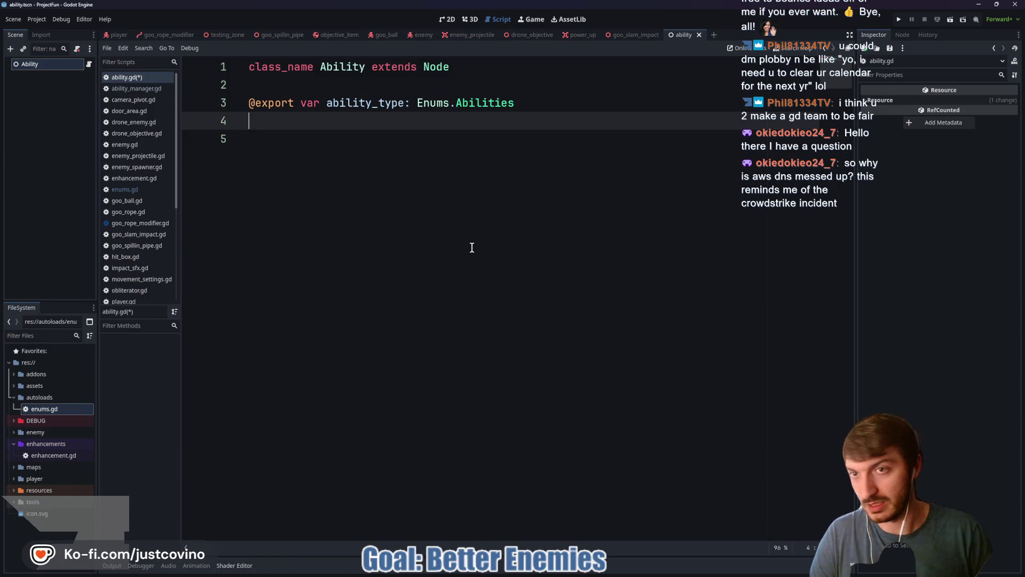
type("@export var")
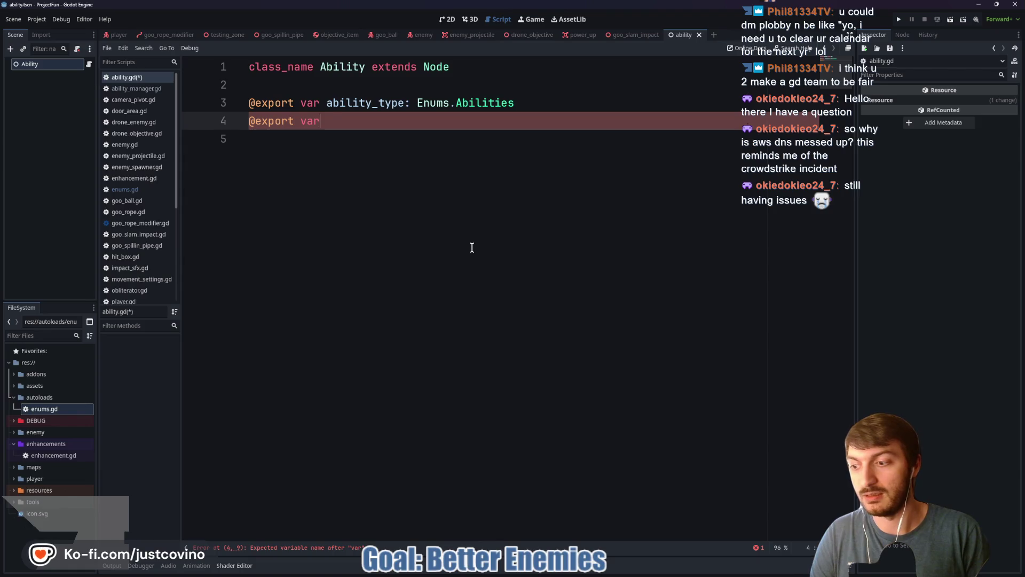
type(" enhancements: ")
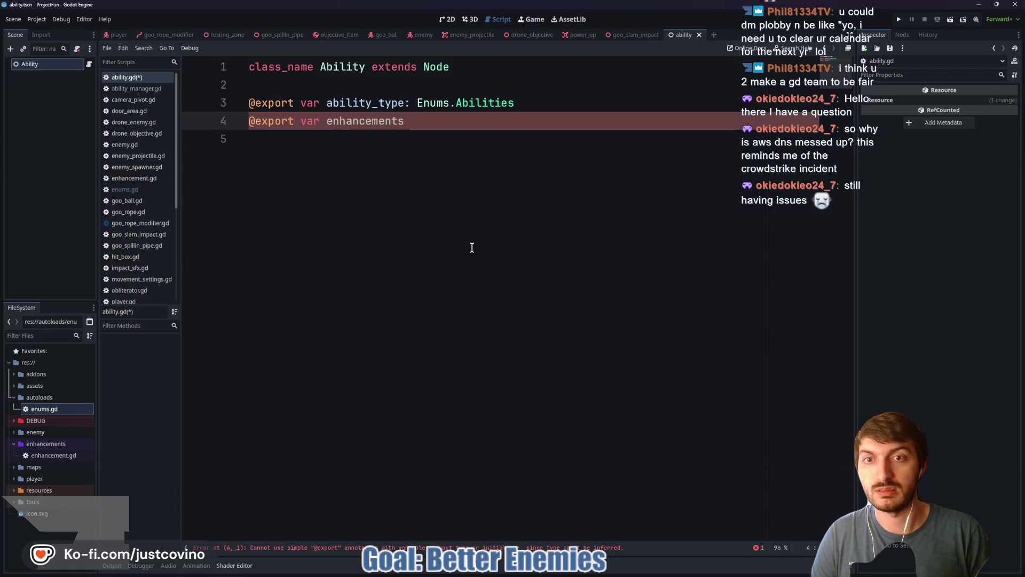
type("Array")
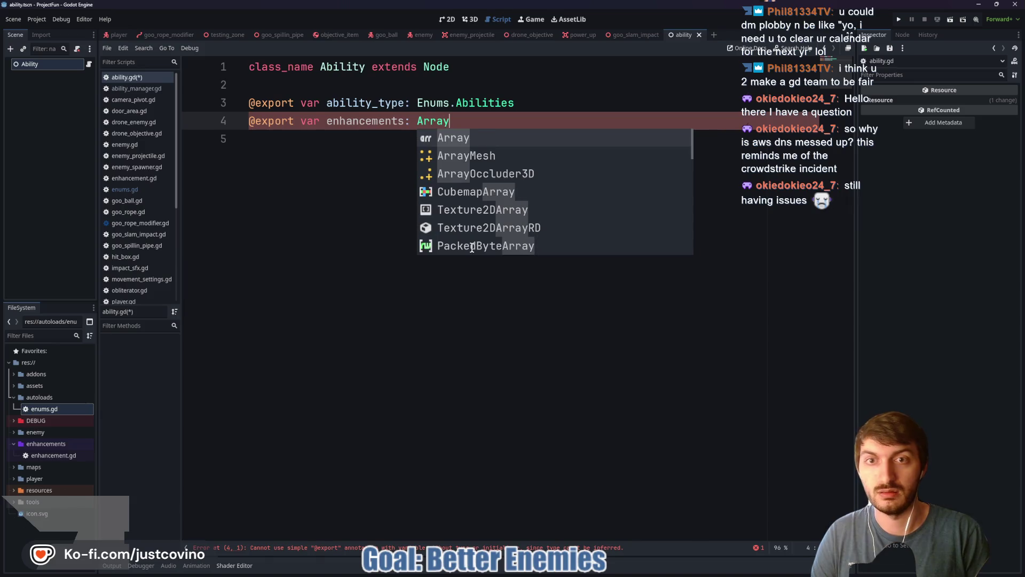
type("[Enhancement")
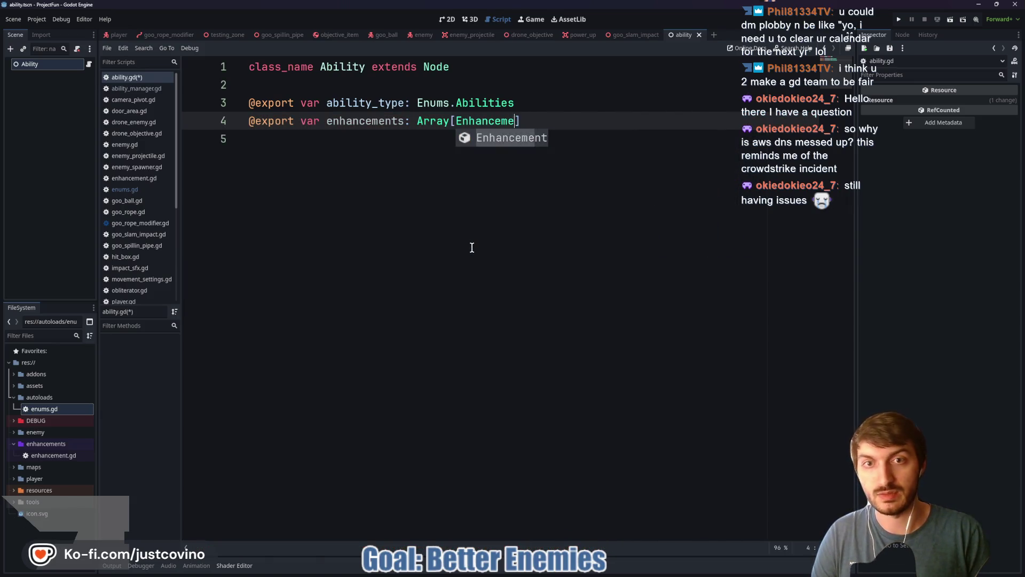
left_click(592, 177)
key("ctrl+s")
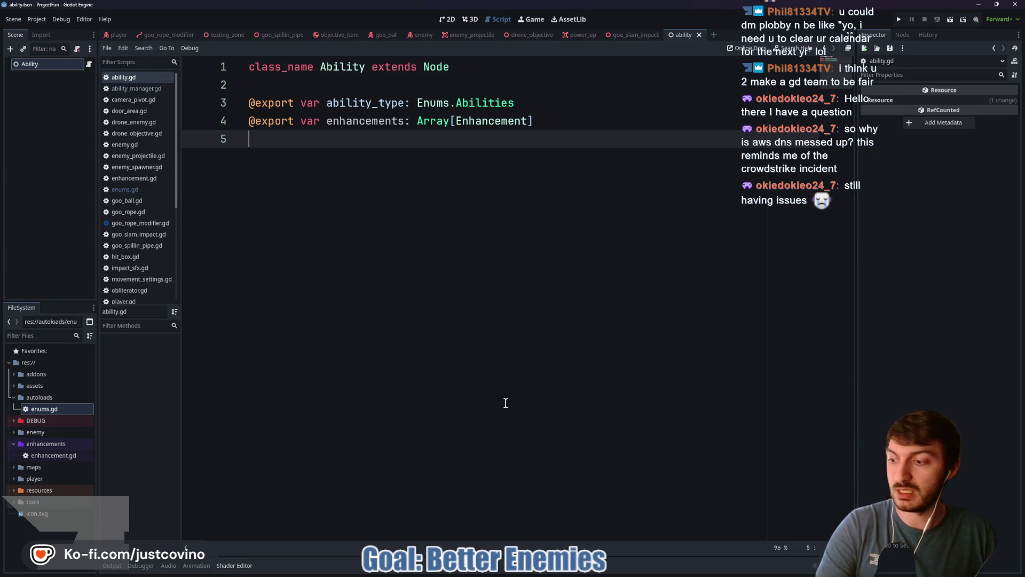
mouse_move(506, 576)
left_click(562, 573)
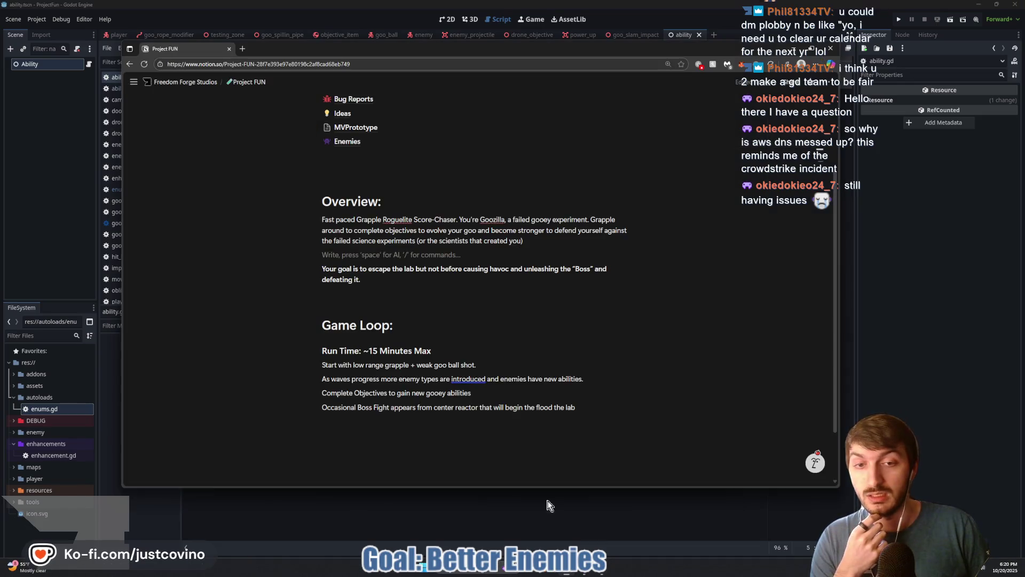
left_click(829, 331)
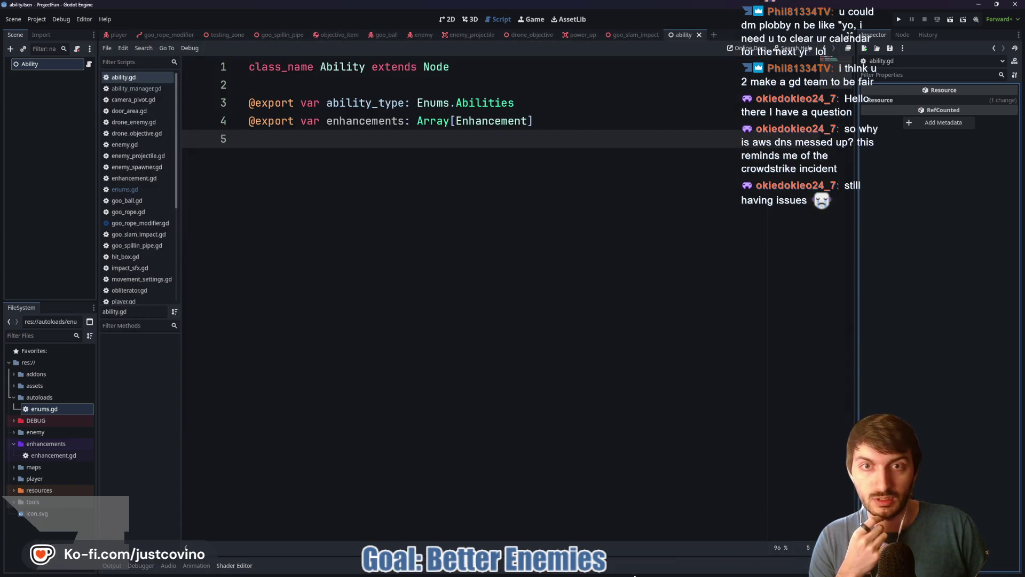
mouse_move(622, 570)
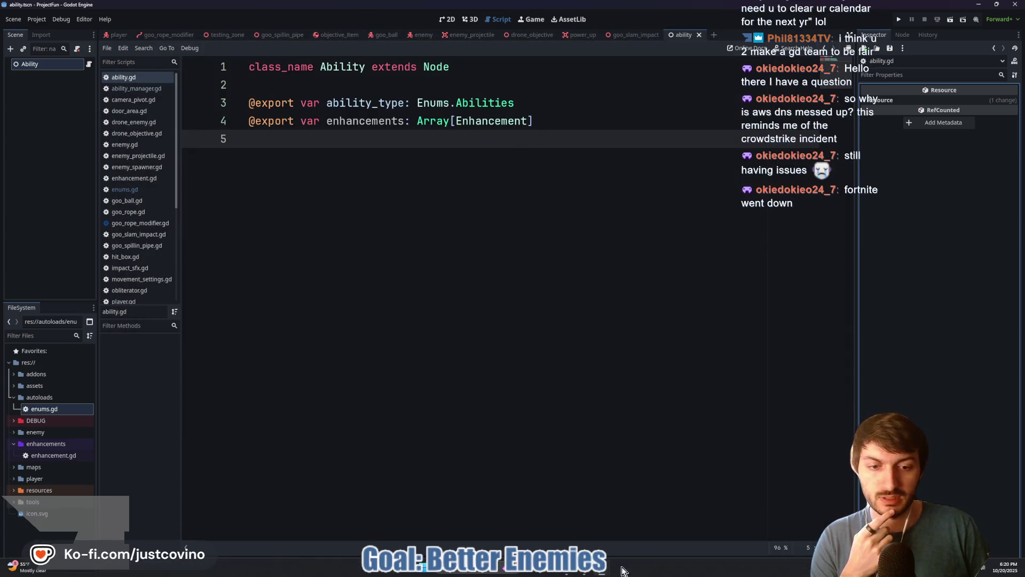
left_click(643, 513)
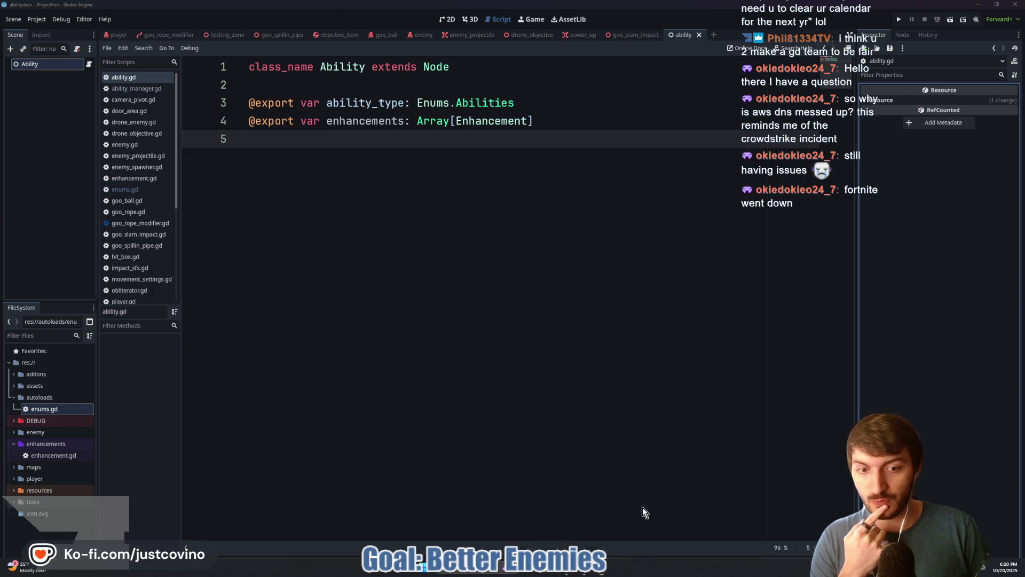
Select and copy the Stats, Level Upgrades and Nodes exports from Project Goo's ability.gd.
mouse_move(540, 148)
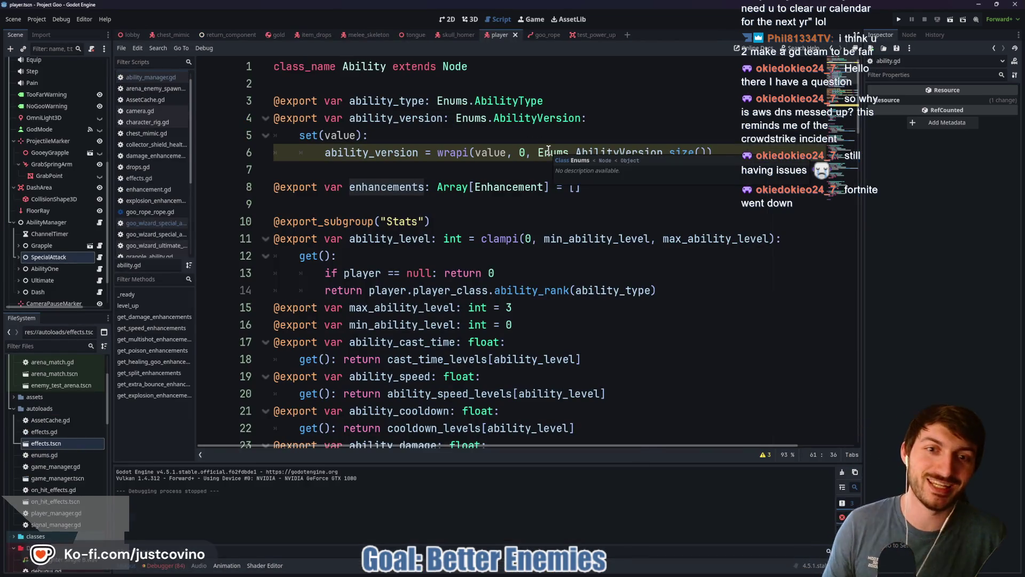
scroll(541, 148, "down", 2)
scroll(507, 150, "up", 2)
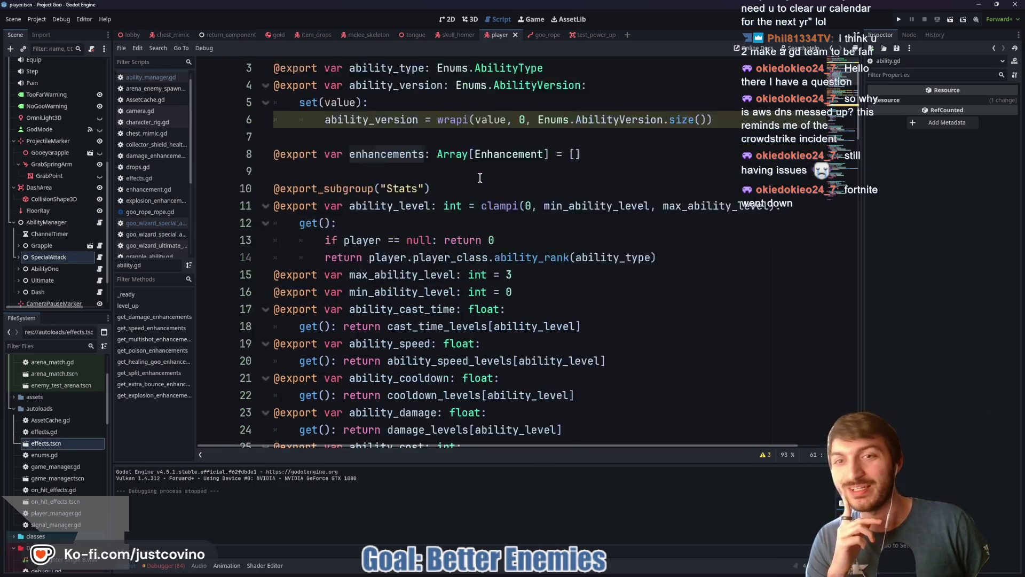
scroll(489, 207, "down", 1)
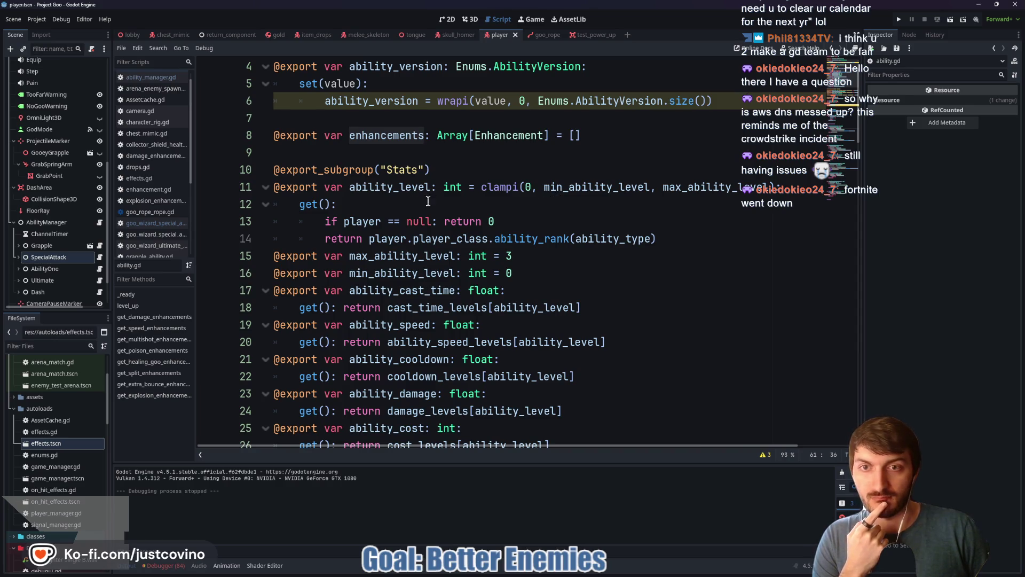
scroll(349, 204, "down", 1)
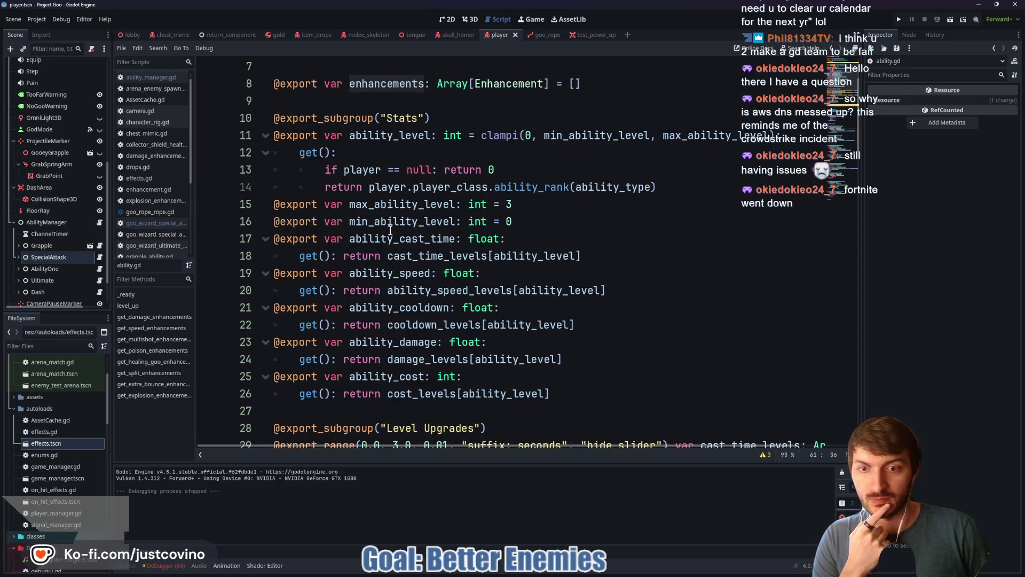
scroll(591, 389, "down", 4)
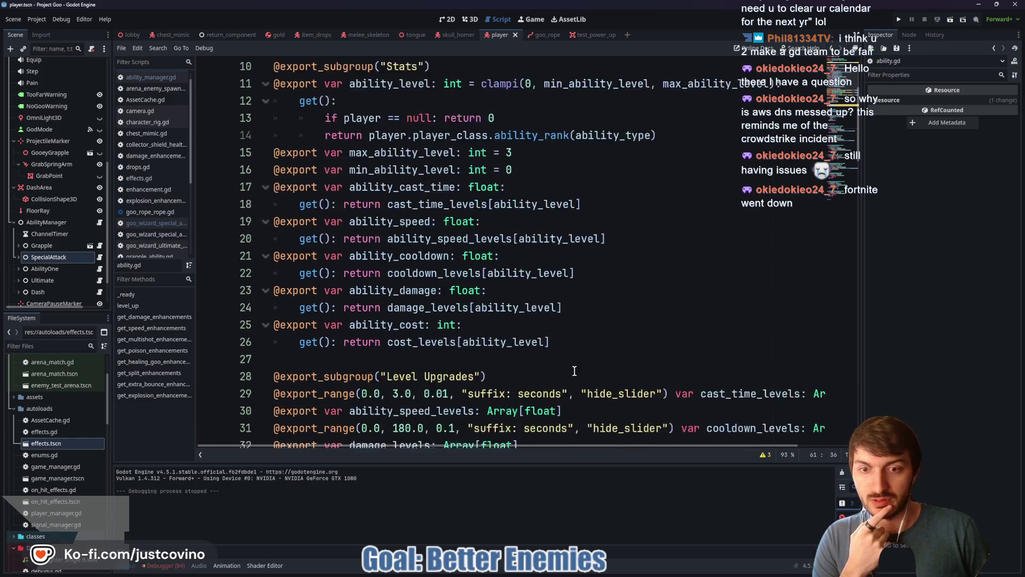
scroll(540, 335, "down", 2)
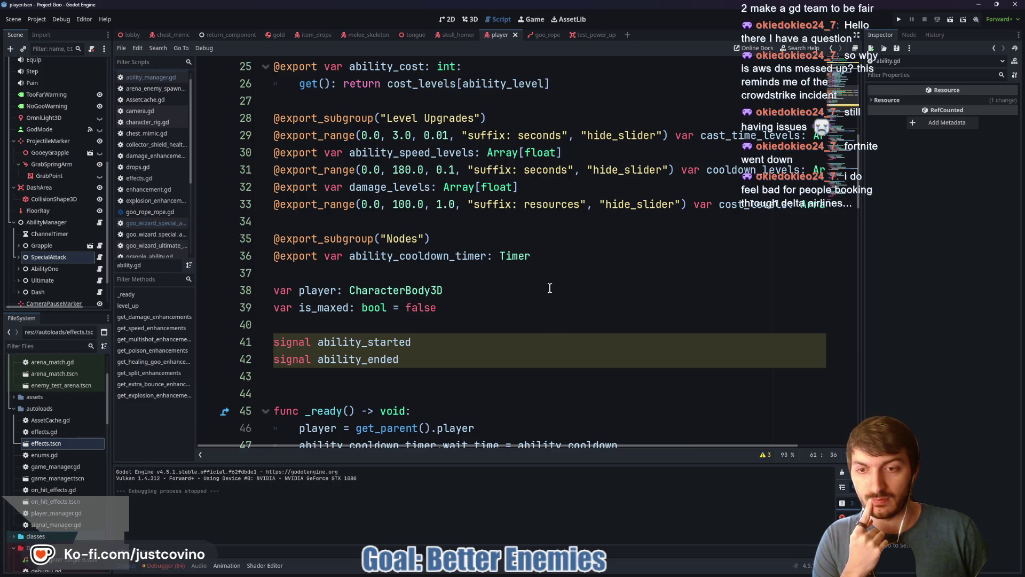
scroll(549, 288, "down", 2)
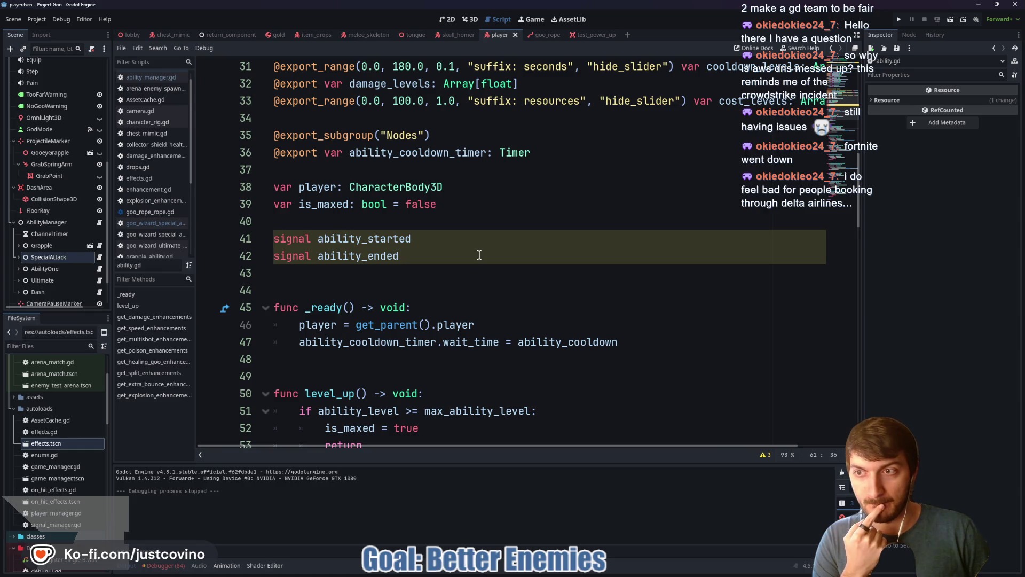
scroll(472, 256, "up", 1)
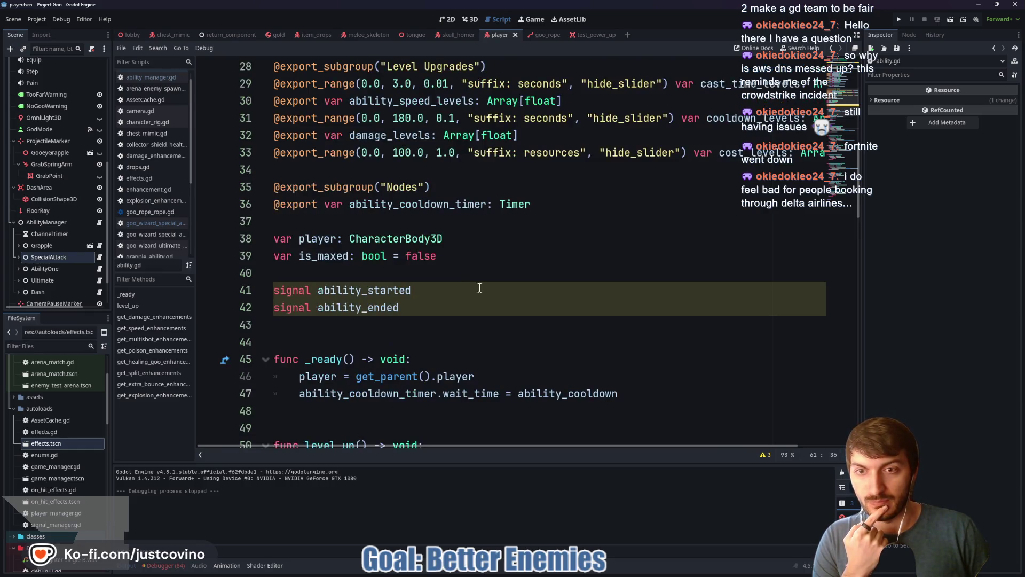
scroll(461, 331, "up", 2)
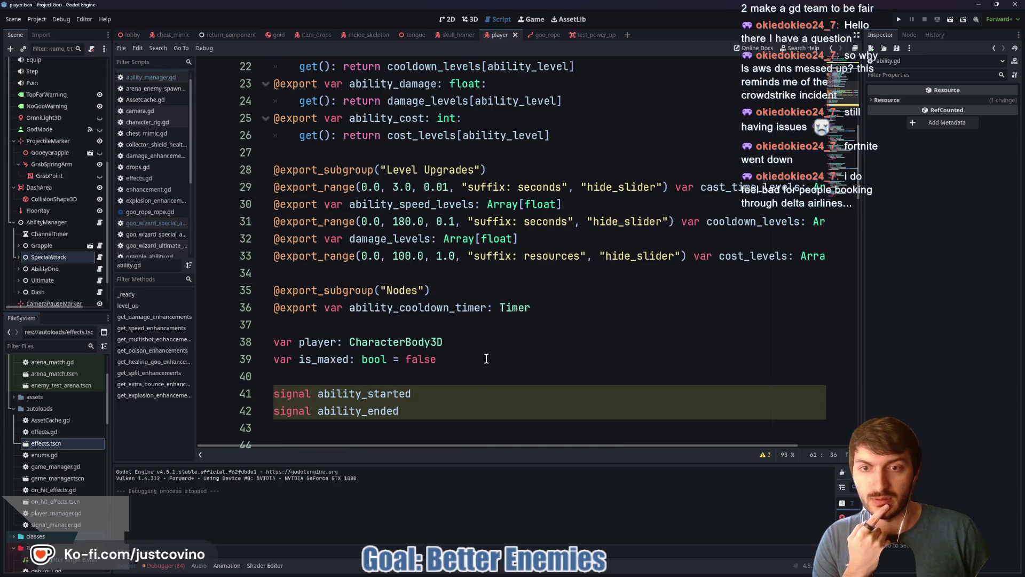
mouse_move(474, 354)
left_mouse_down()
mouse_move(299, 358)
mouse_move(275, 169)
mouse_move(275, 152)
mouse_move(285, 179)
mouse_move(278, 62)
mouse_move(273, 225)
left_mouse_up()
mouse_move(589, 571)
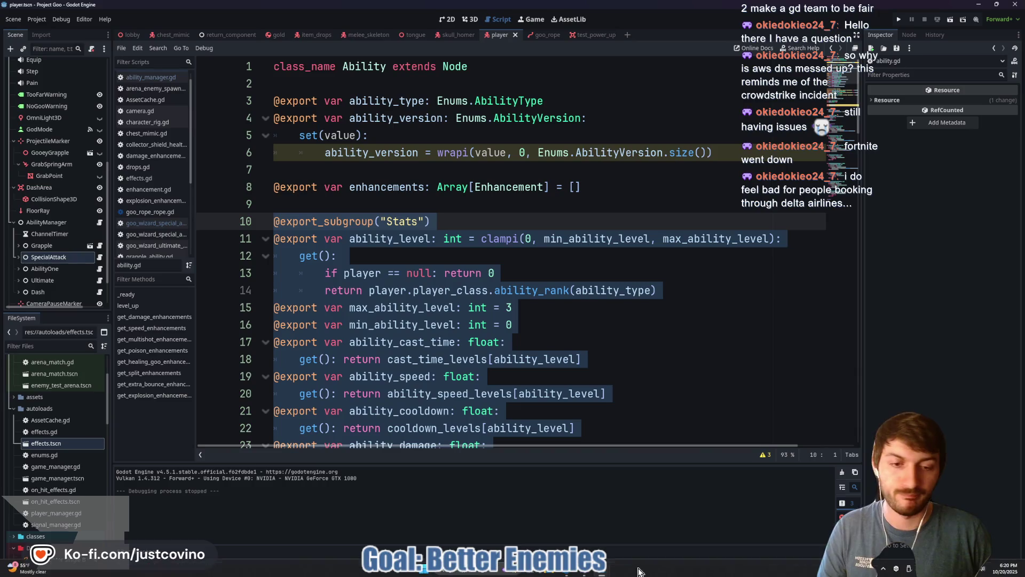
left_click(560, 526)
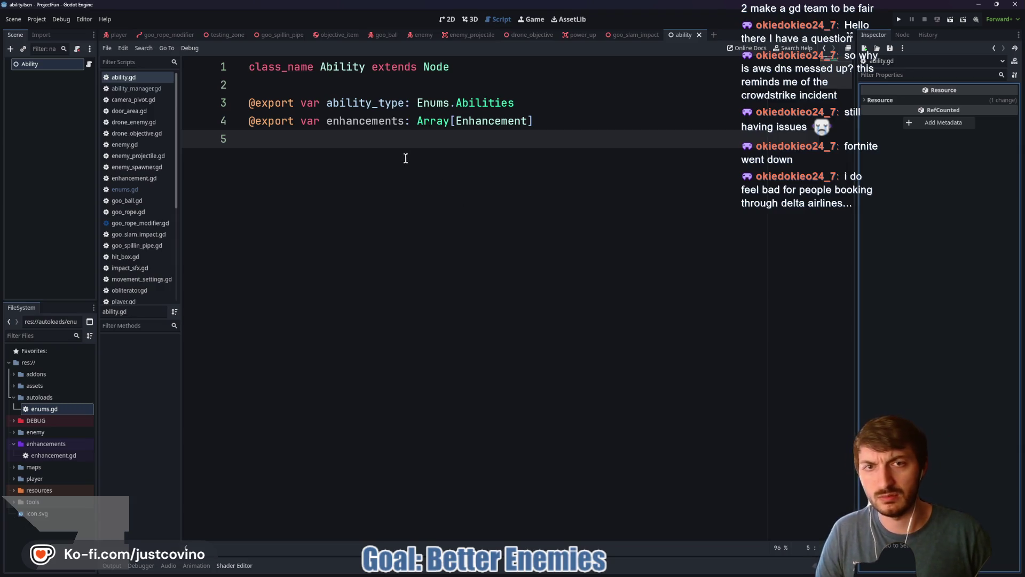
Paste the copied Stats, Level Upgrades and Nodes exports below the enhancements export.
key("Return")
key("ctrl+v")
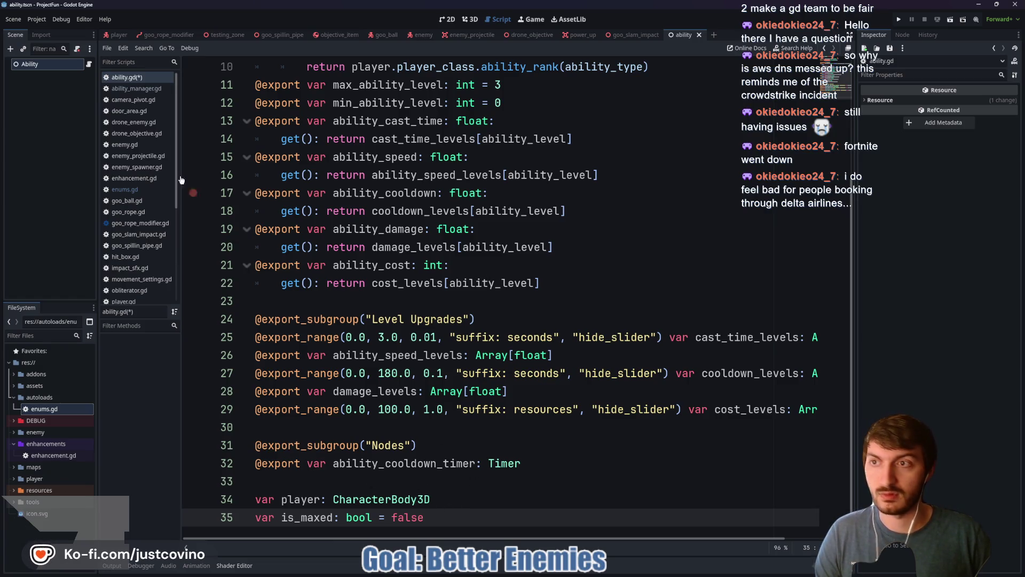
left_click(37, 66)
key("ctrl+a")
Add a Timer child to Ability, rename it CooldownTimer, and save the scene and script.
type("timer")
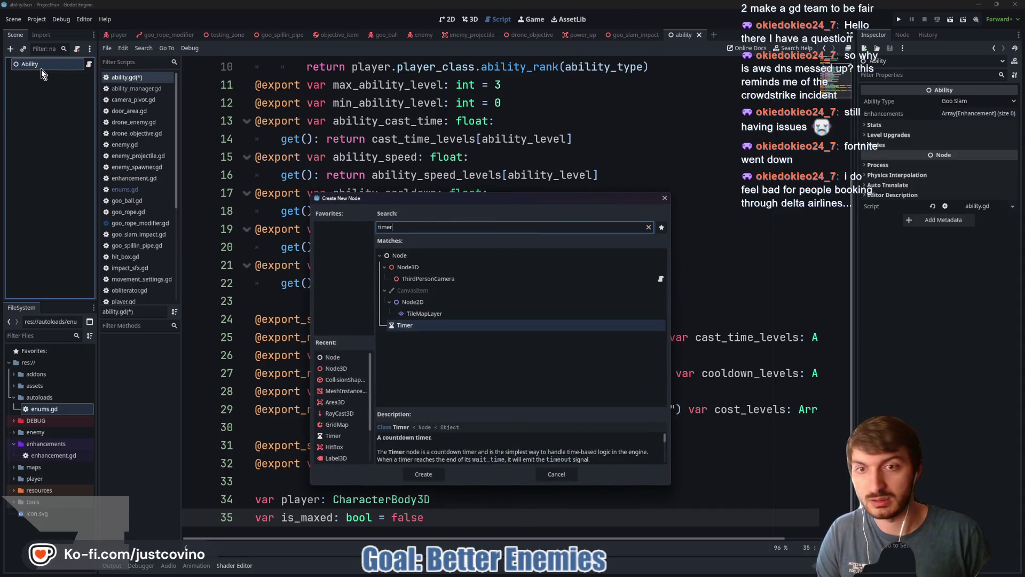
key("Return")
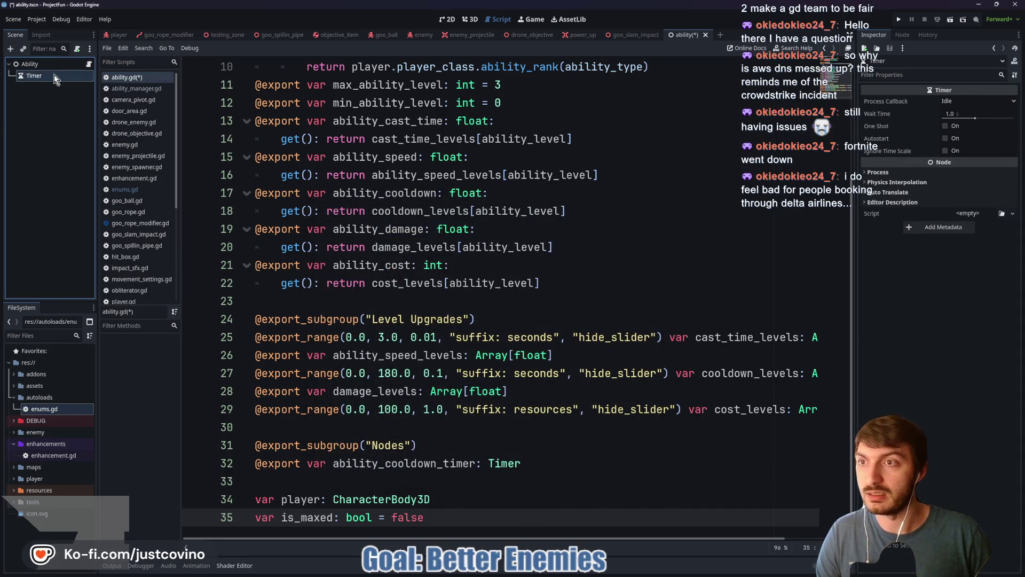
double_click(53, 76)
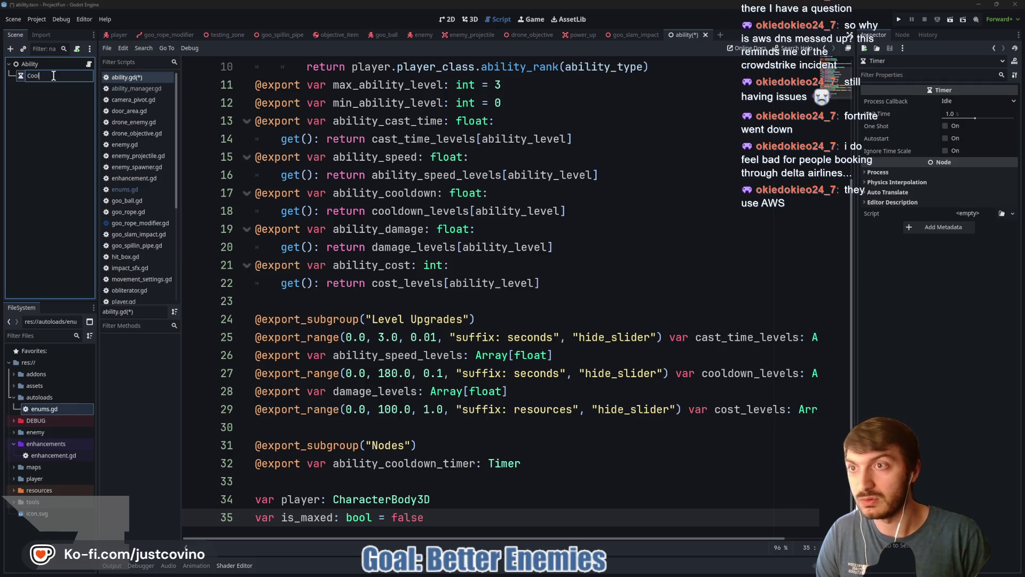
type("Timer")
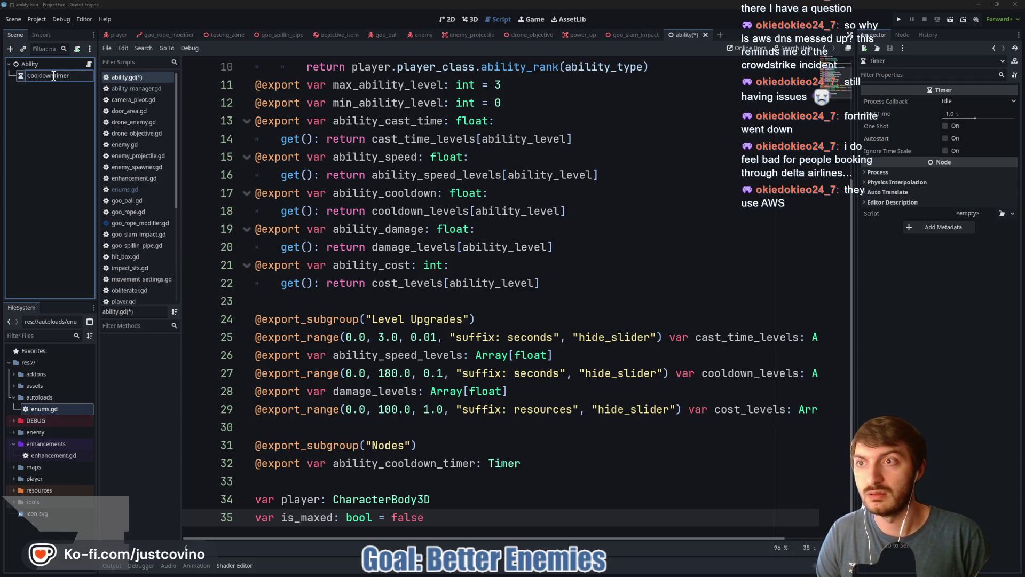
key("Return")
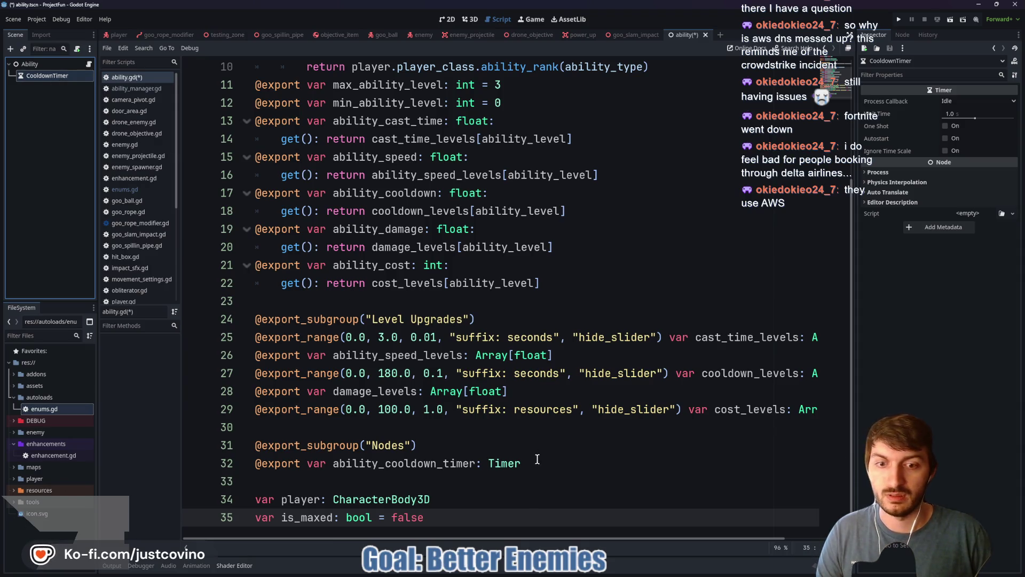
left_click(540, 463)
key("ctrl+s")
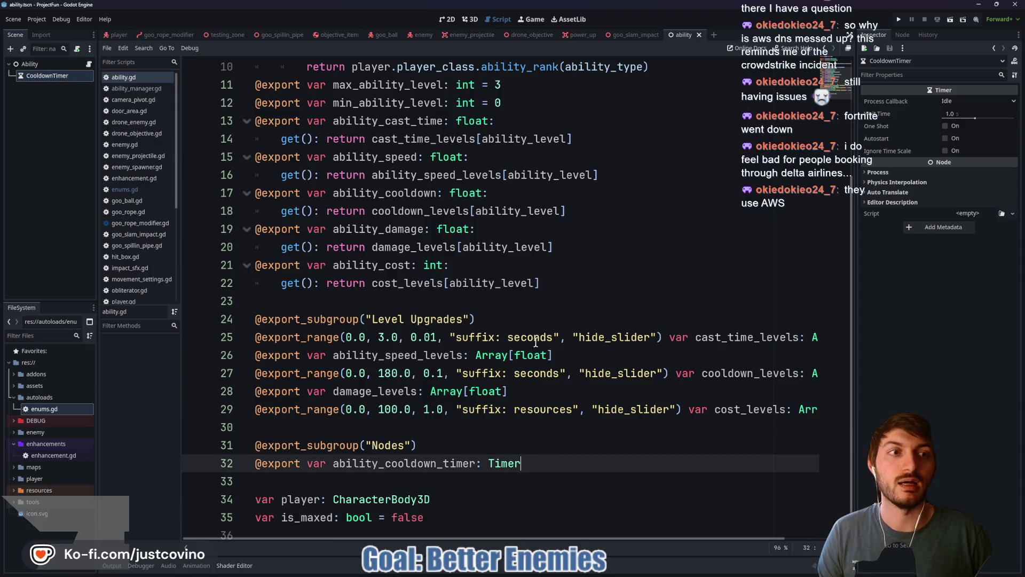
scroll(499, 290, "up", 3)
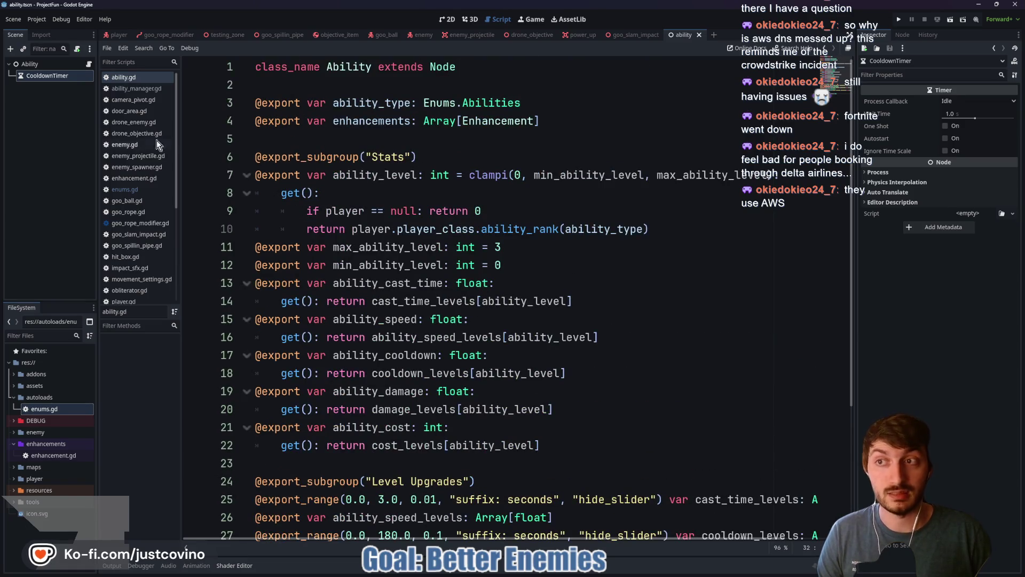
Delete the ability_cost export lines from ability.gd after checking the Ability node's Stats group.
left_click(29, 64)
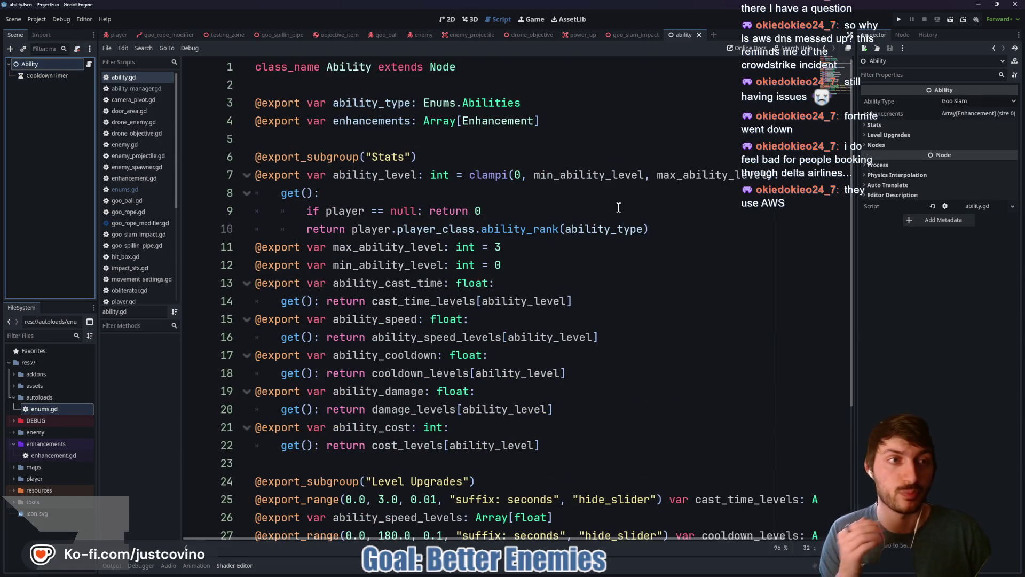
left_click(904, 126)
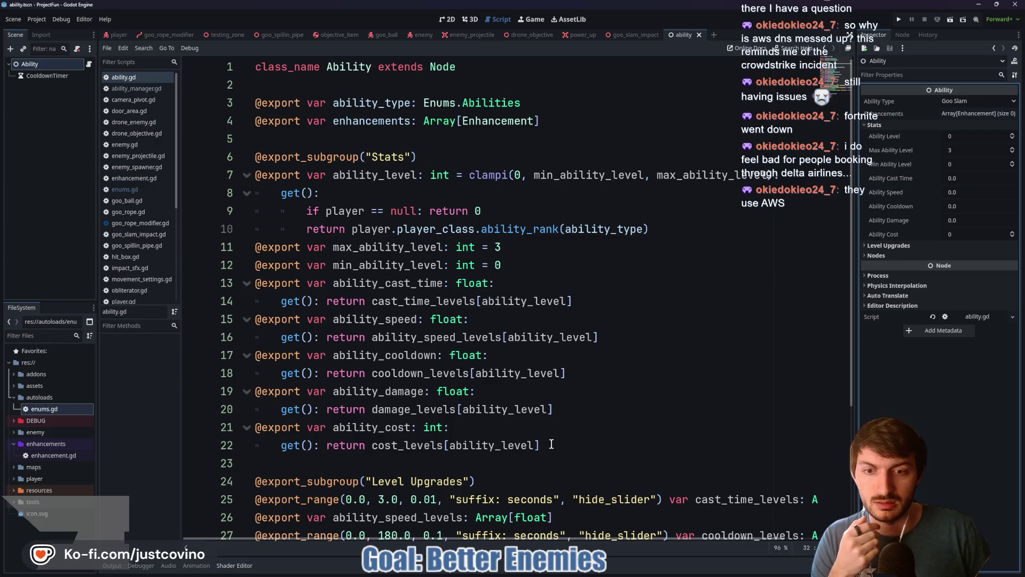
left_click_drag(551, 444, 248, 431)
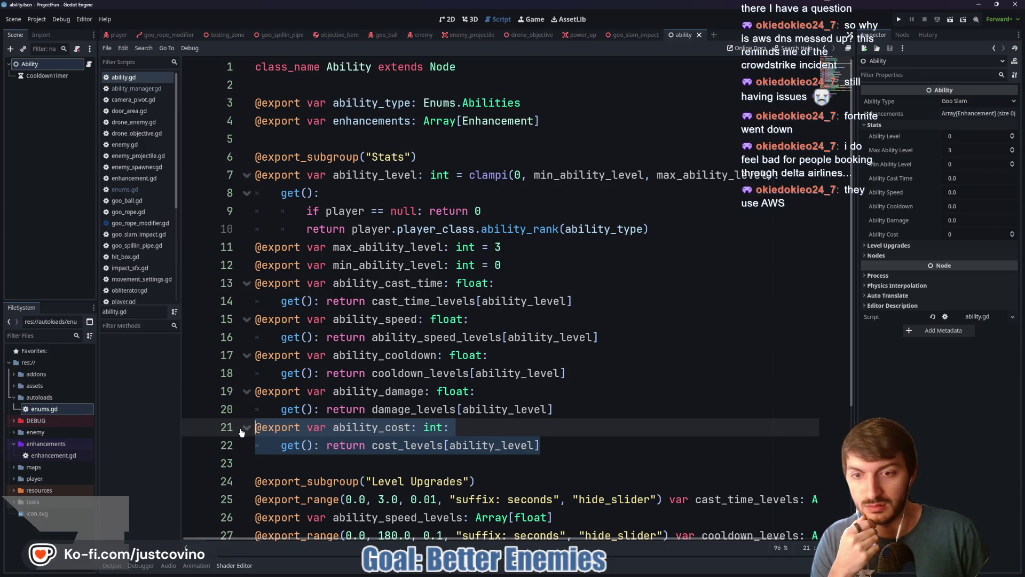
key("BackSpace")
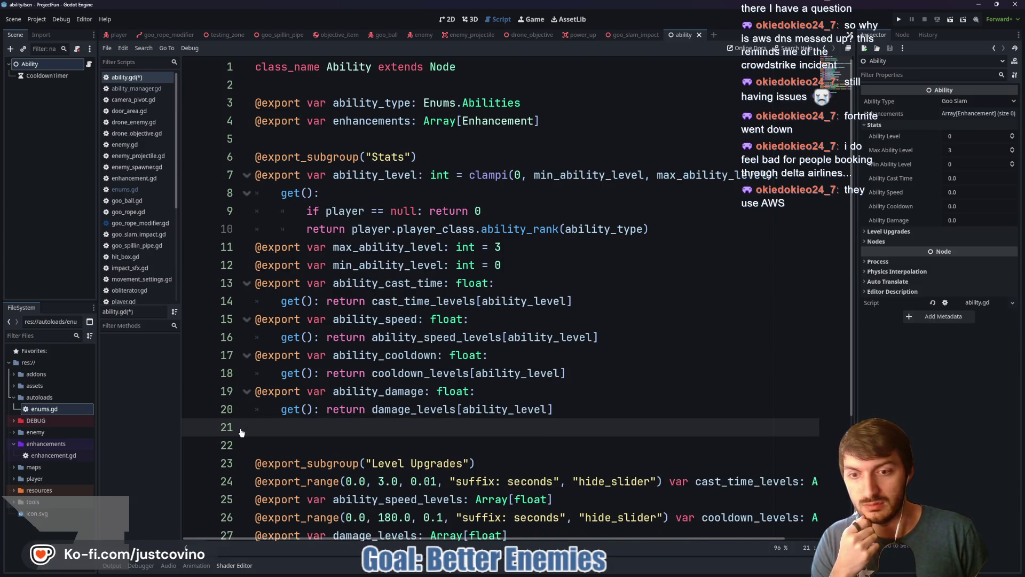
Delete the cost_levels export line and its leftover blank line.
key("BackSpace")
scroll(376, 411, "down", 3)
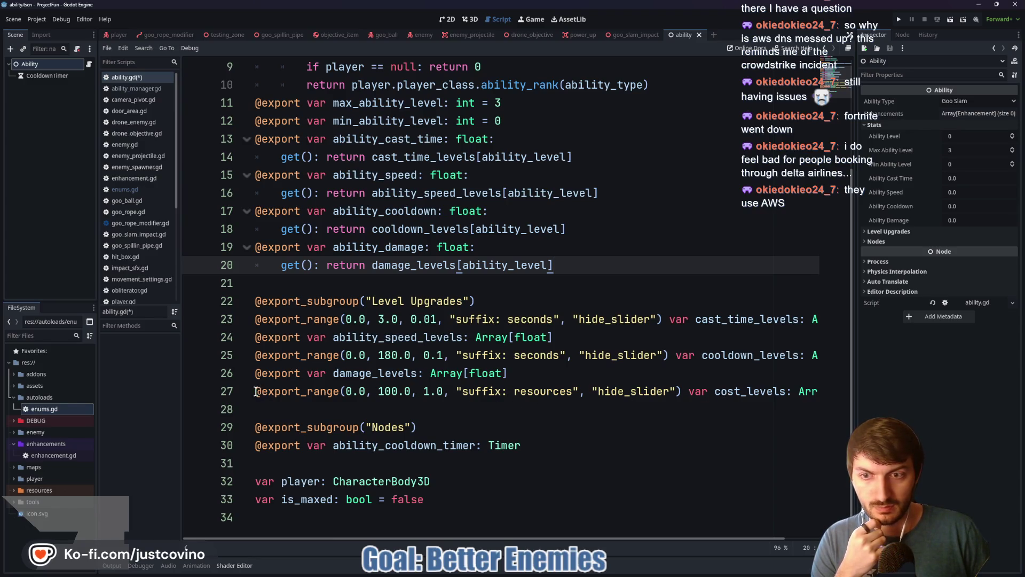
left_click_drag(256, 391, 883, 389)
key("BackSpace")
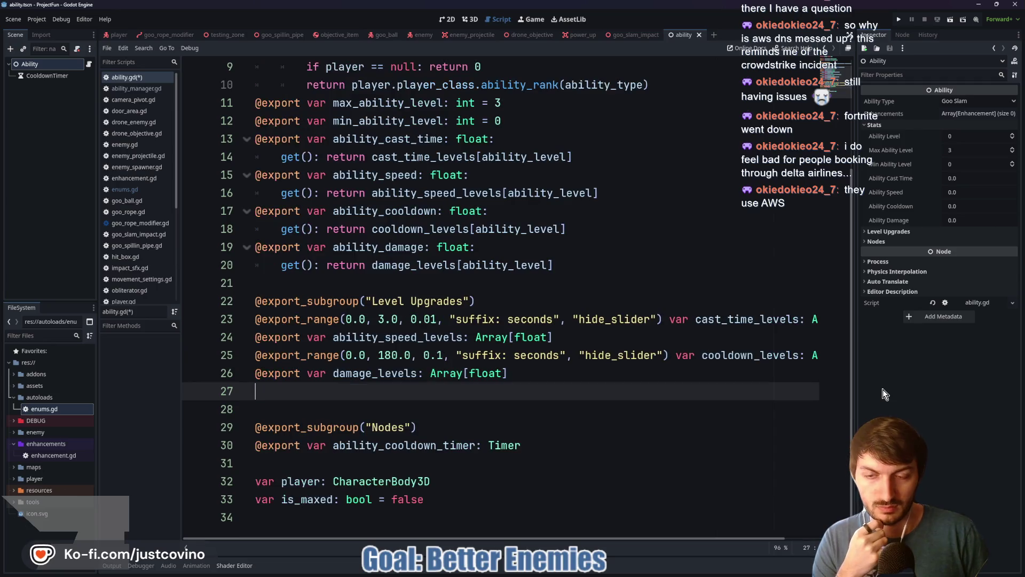
key("BackSpace")
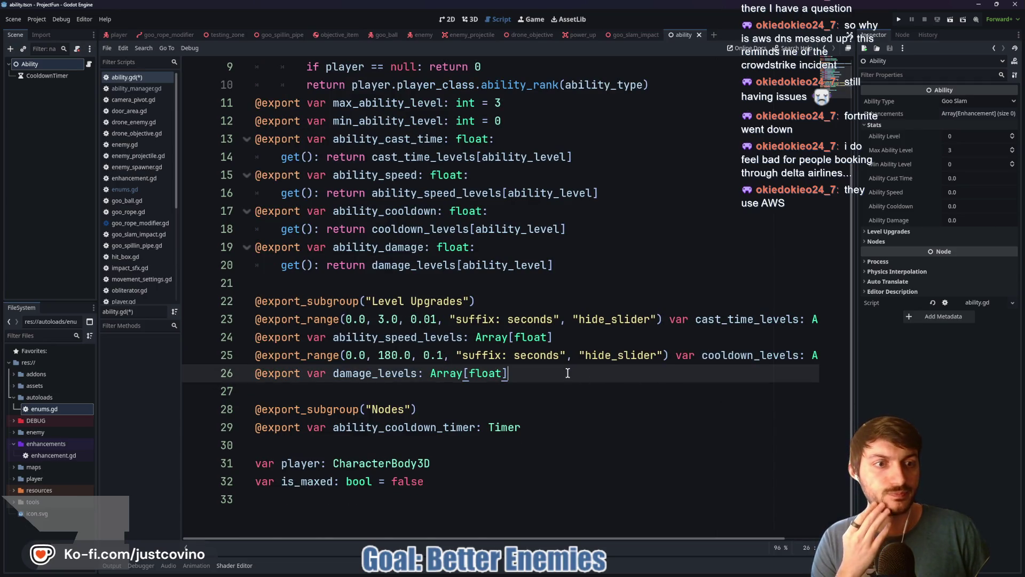
scroll(568, 372, "up", 2)
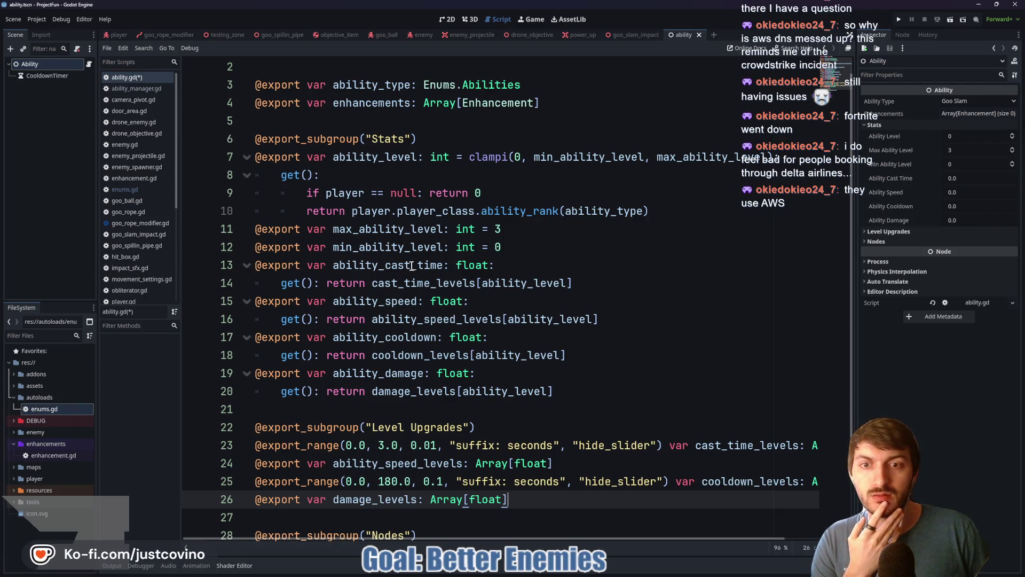
Remove the ability_level get() block and its blank line, then save ability.gd.
left_click_drag(593, 283, 592, 265)
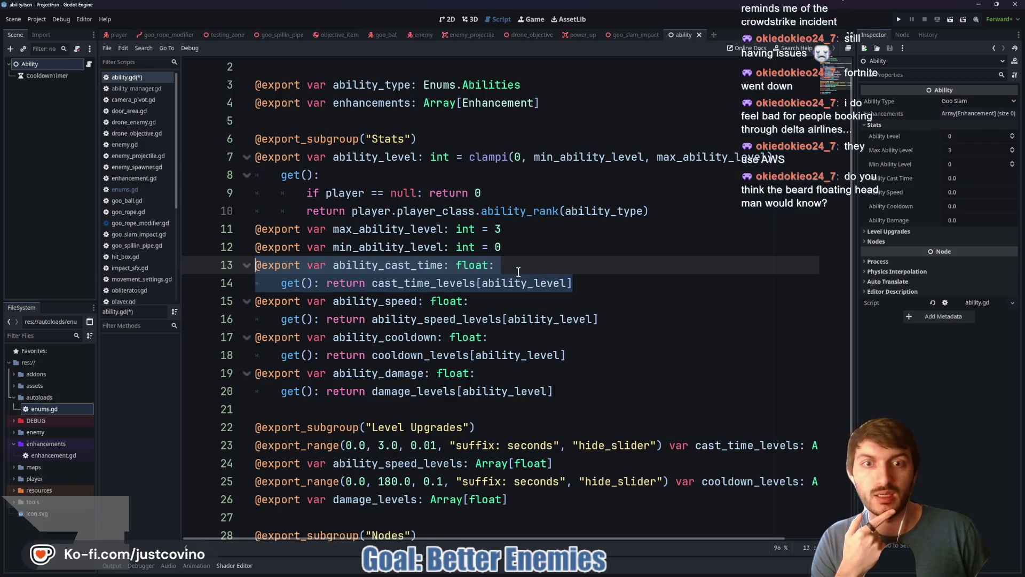
scroll(578, 257, "up", 1)
mouse_move(673, 228)
left_mouse_down()
mouse_move(373, 211)
mouse_move(276, 193)
left_mouse_up()
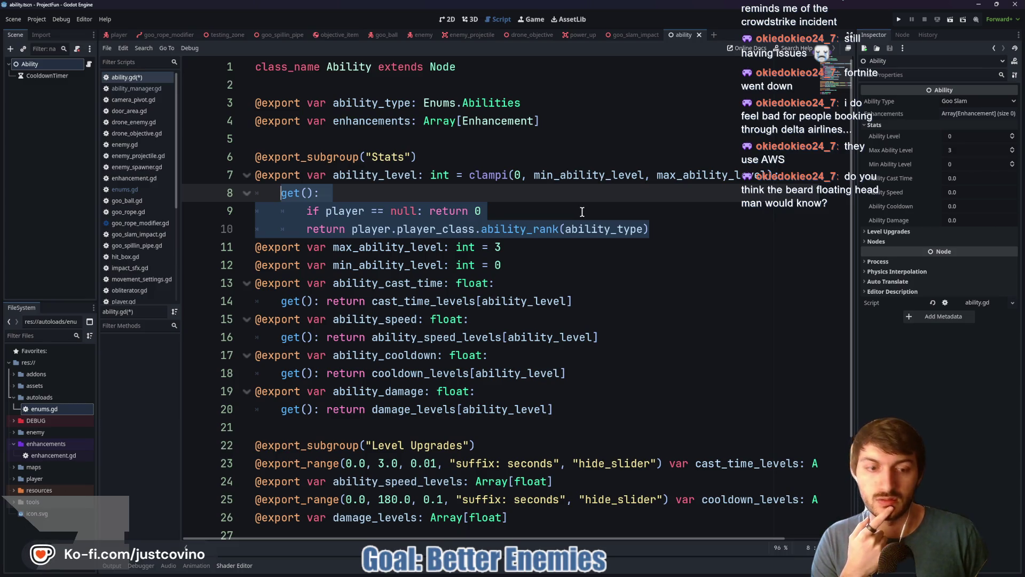
key("BackSpace")
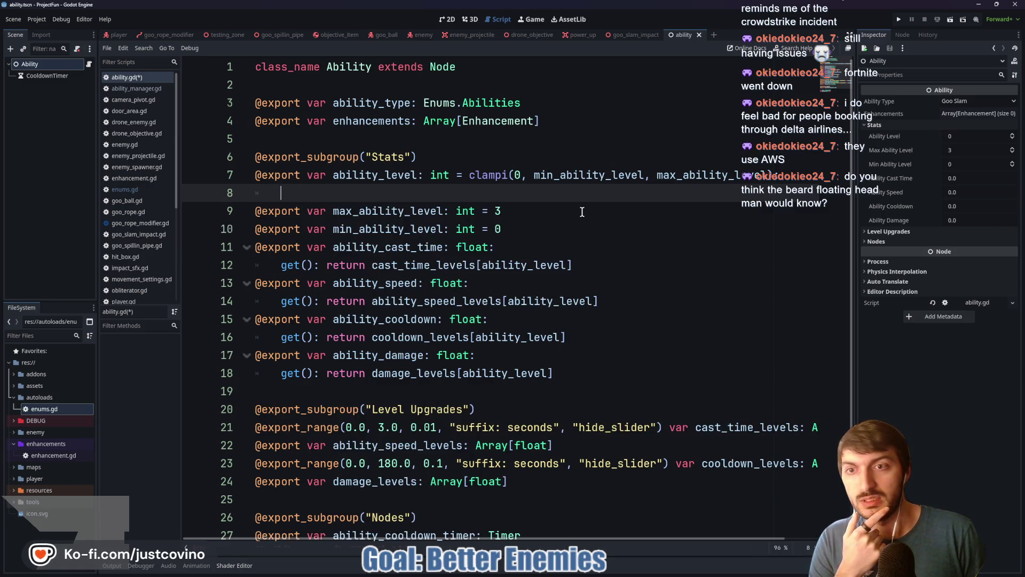
key("BackSpace")
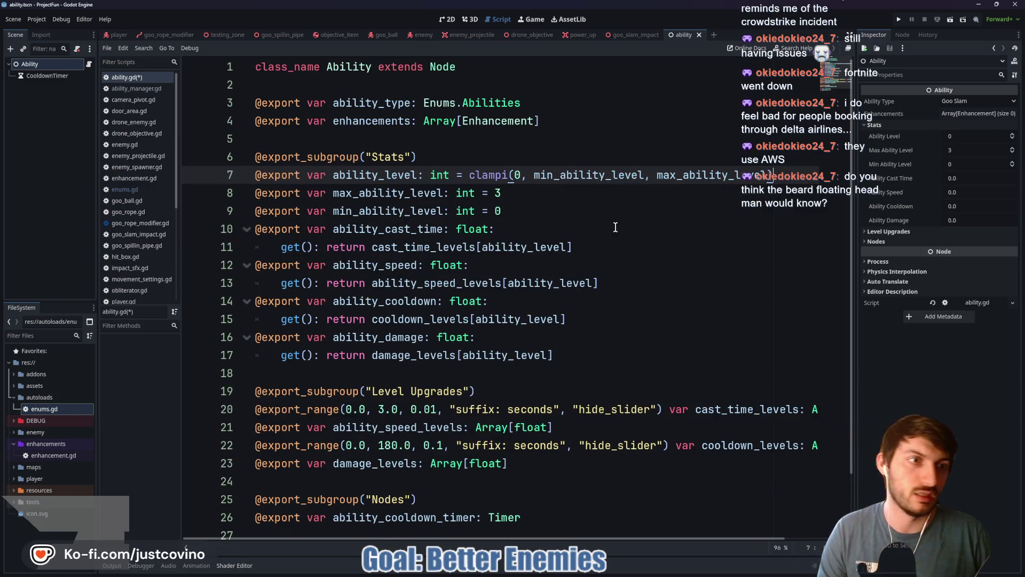
left_click(615, 227)
key("ctrl+s")
scroll(590, 240, "down", 2)
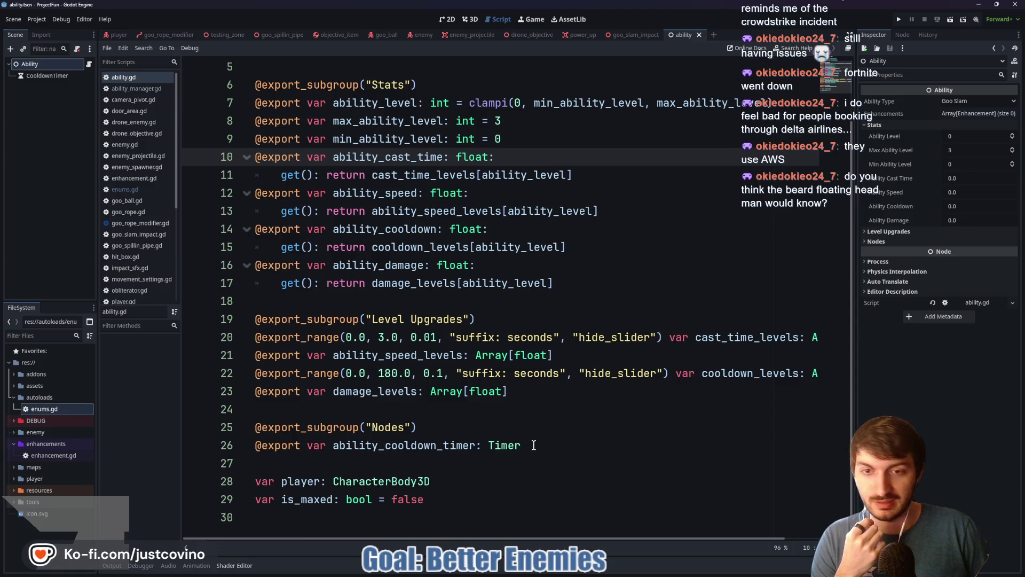
left_click(423, 410)
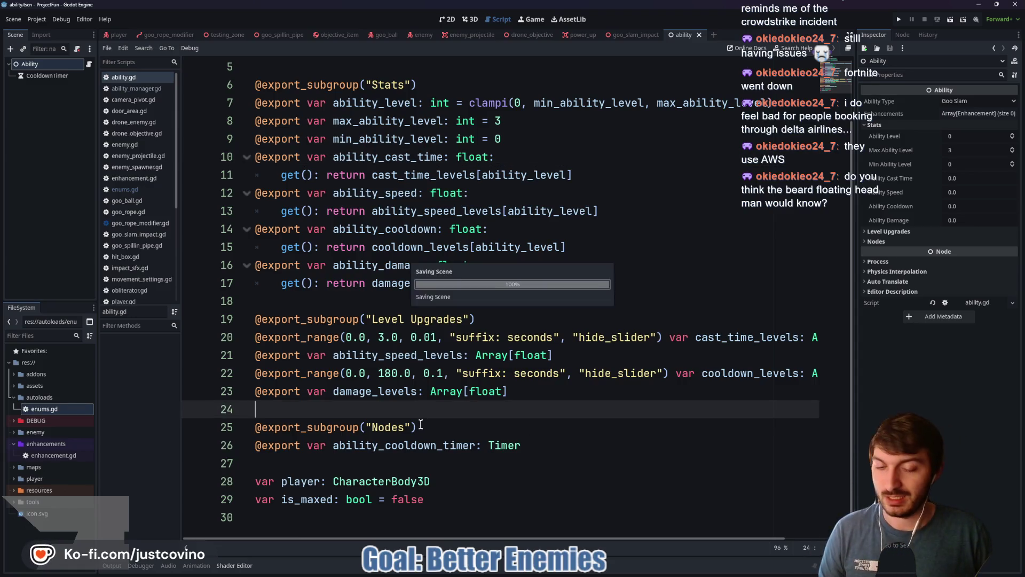
left_click(365, 514)
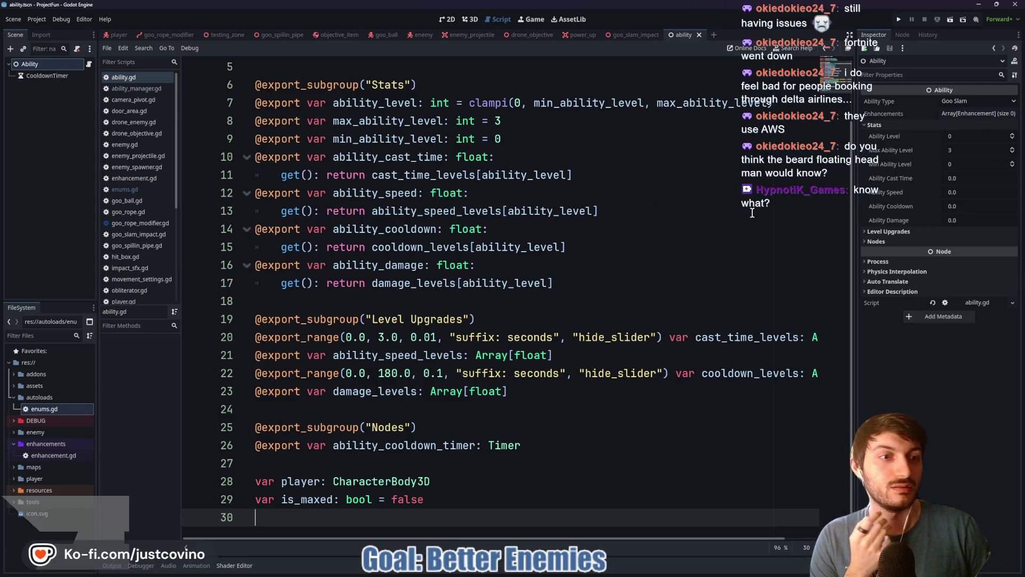
Assign CooldownTimer to Ability Cooldown Timer, then select the Level Upgrades export block.
left_click(887, 243)
left_click(969, 253)
left_click(489, 198)
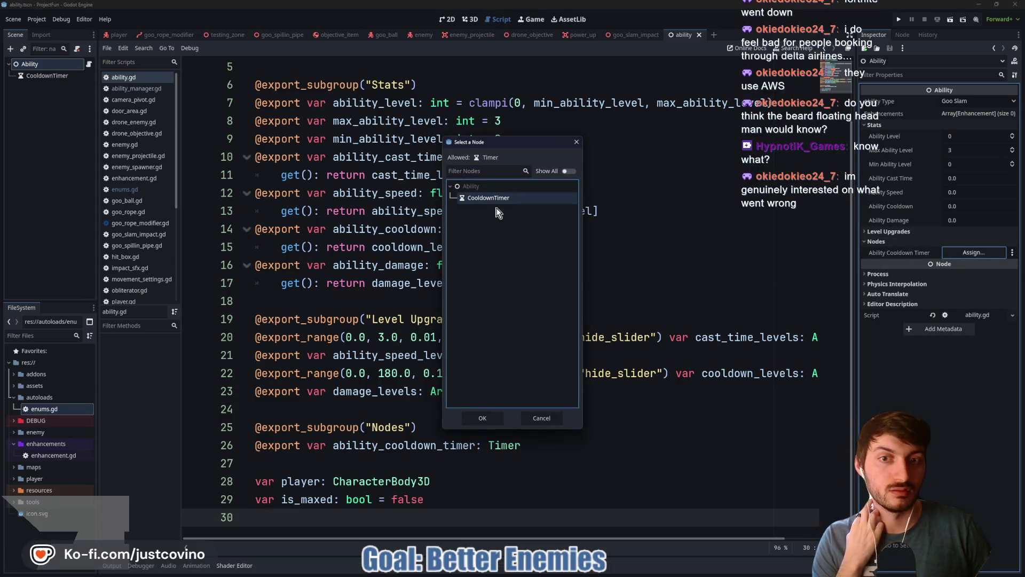
left_click(485, 419)
left_click(884, 232)
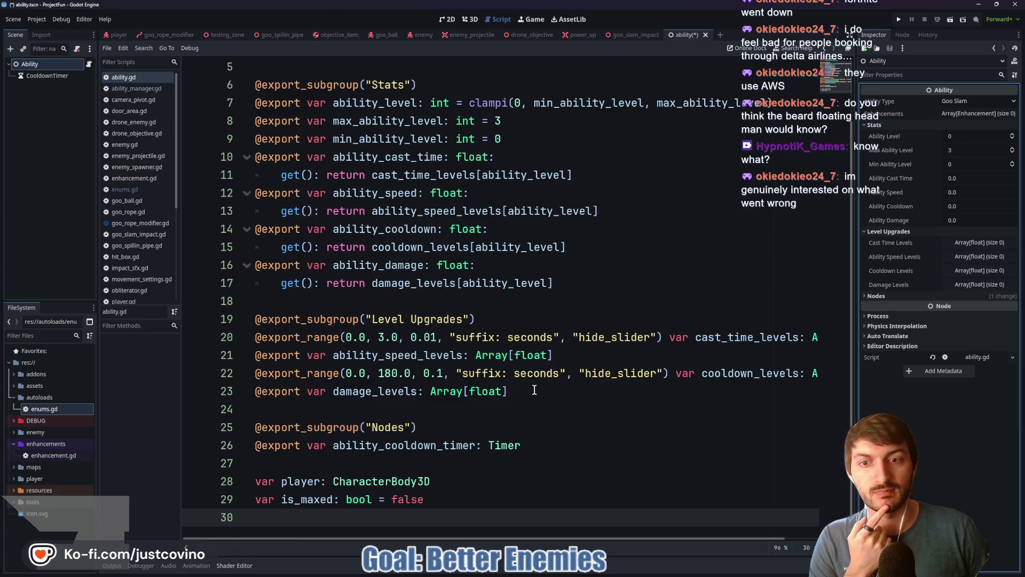
left_click_drag(533, 392, 213, 320)
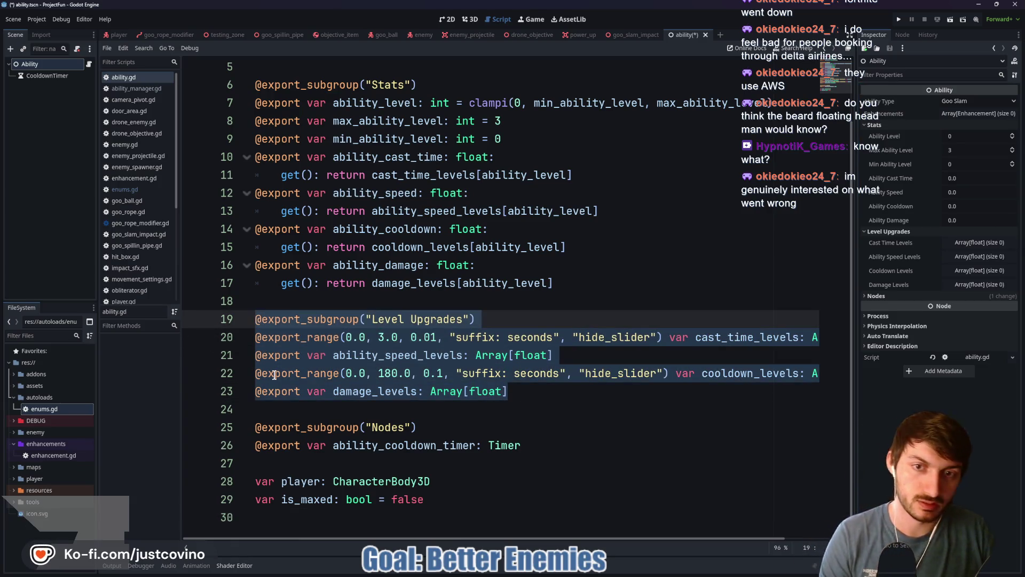
Cut the Level Upgrades block and strip the colon and getter from ability_cast_time.
key("ctrl+x")
key("BackSpace")
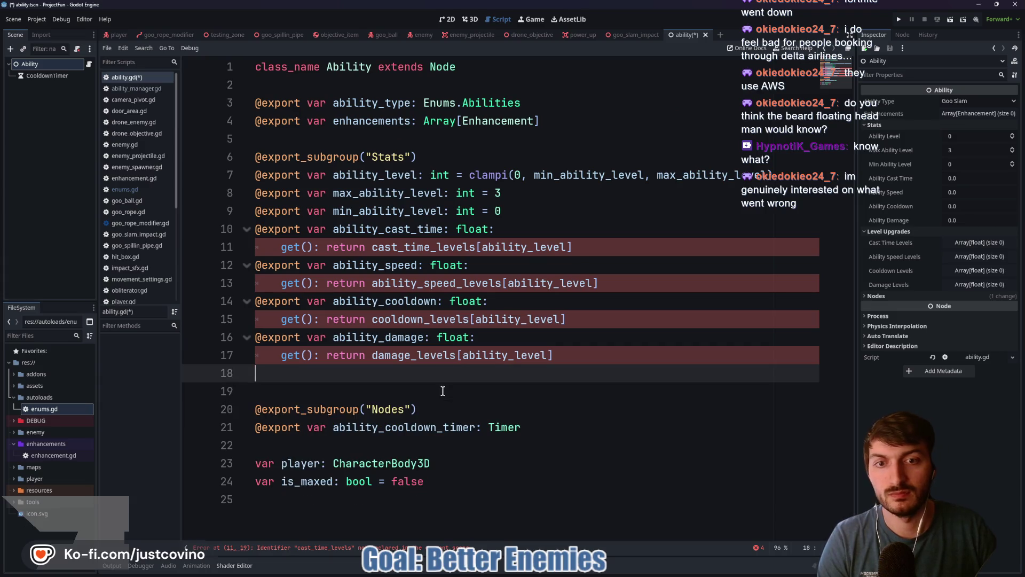
left_click(572, 247)
left_click_drag(572, 247, 487, 230)
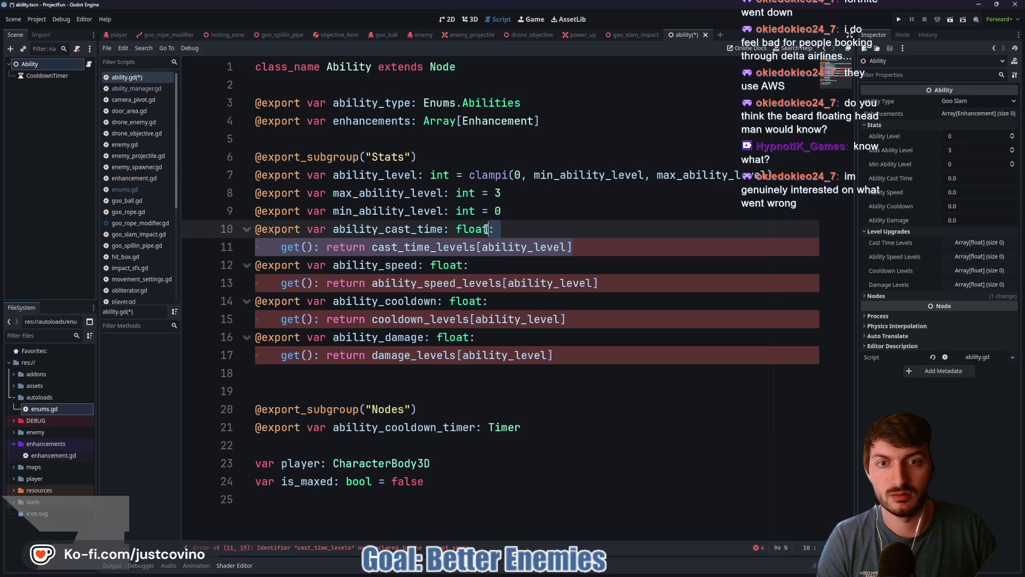
key("BackSpace")
Strip the colon and getter from ability_speed, ability_cooldown and ability_damage.
mouse_move(599, 265)
left_mouse_down()
mouse_move(298, 248)
mouse_move(462, 248)
left_mouse_up()
key("BackSpace")
mouse_move(569, 283)
left_mouse_down()
mouse_move(265, 277)
mouse_move(483, 265)
left_mouse_up()
key("BackSpace")
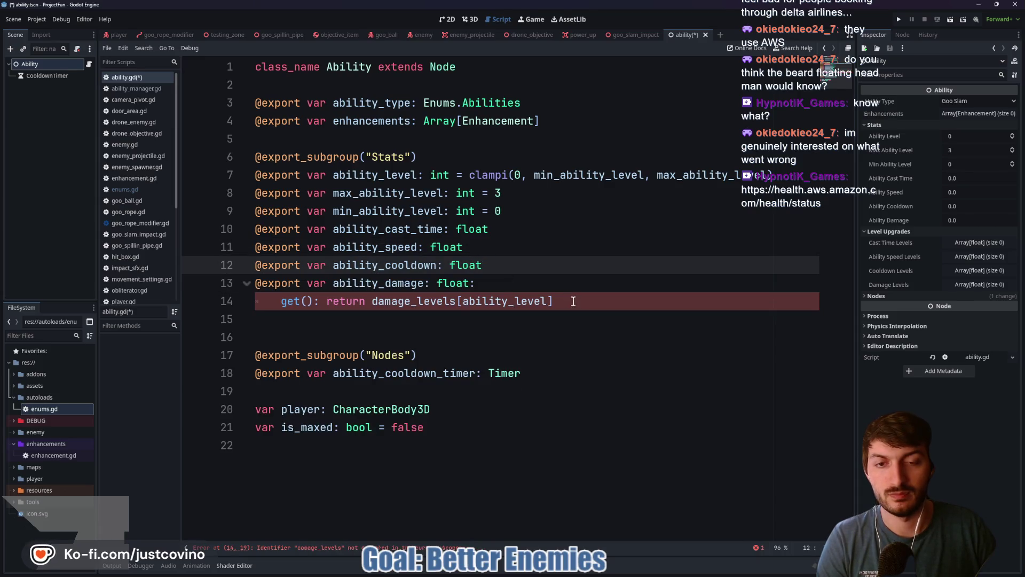
mouse_move(569, 301)
left_mouse_down()
mouse_move(266, 302)
mouse_move(479, 283)
left_mouse_up()
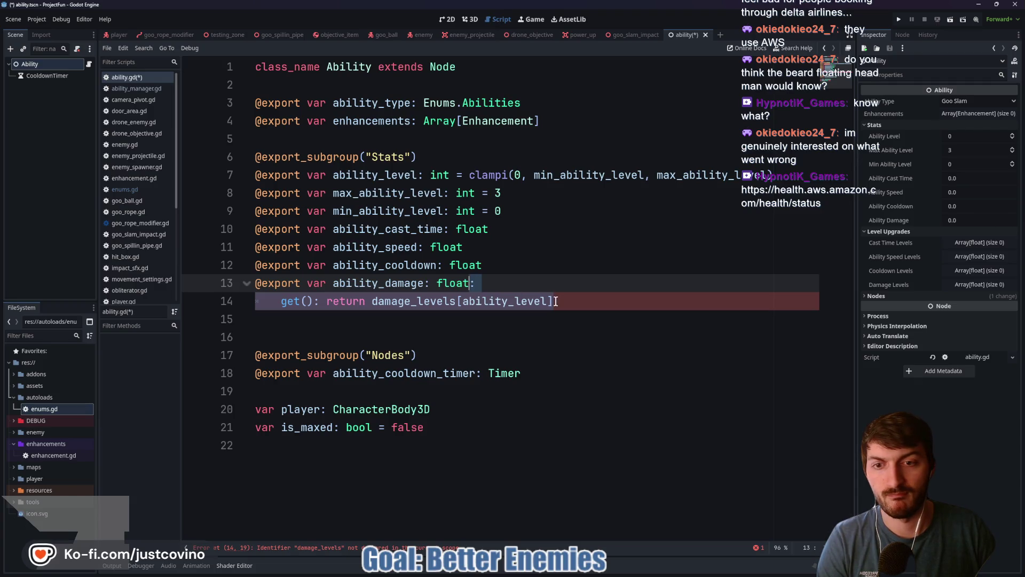
key("BackSpace")
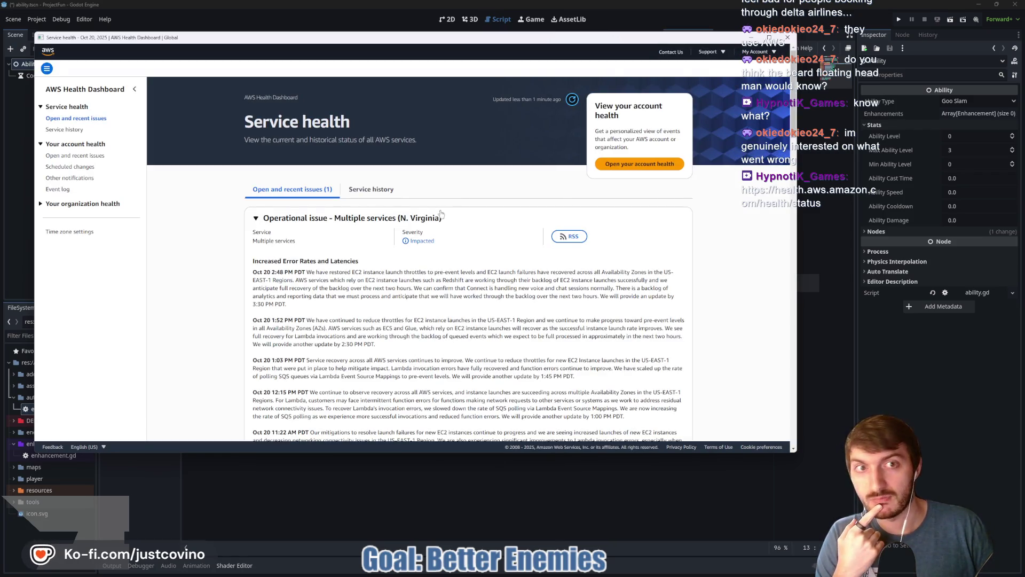
Scroll through the AWS Service health updates, then close the page and return to ability.gd.
scroll(459, 219, "down", 2)
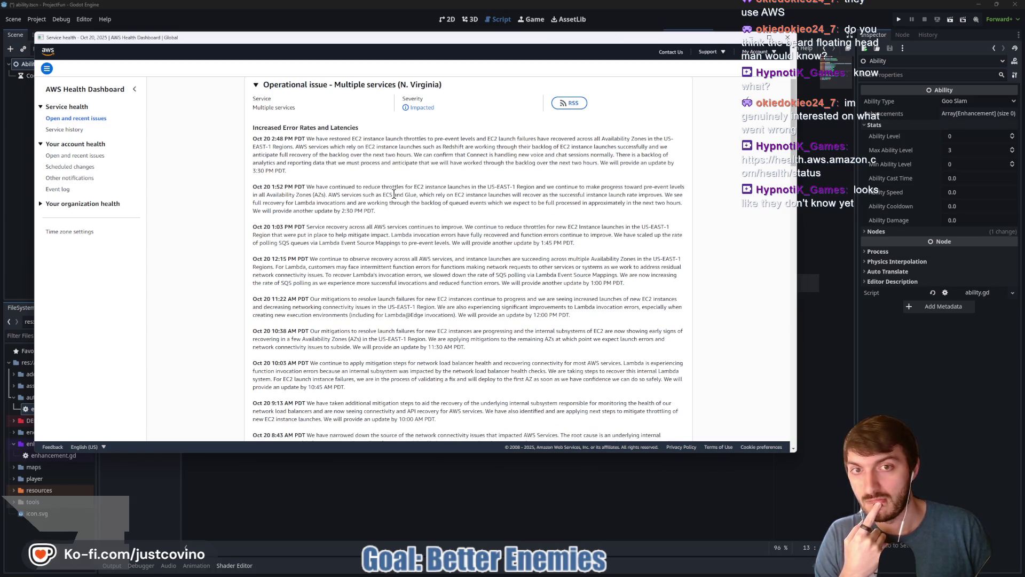
scroll(394, 194, "down", 20)
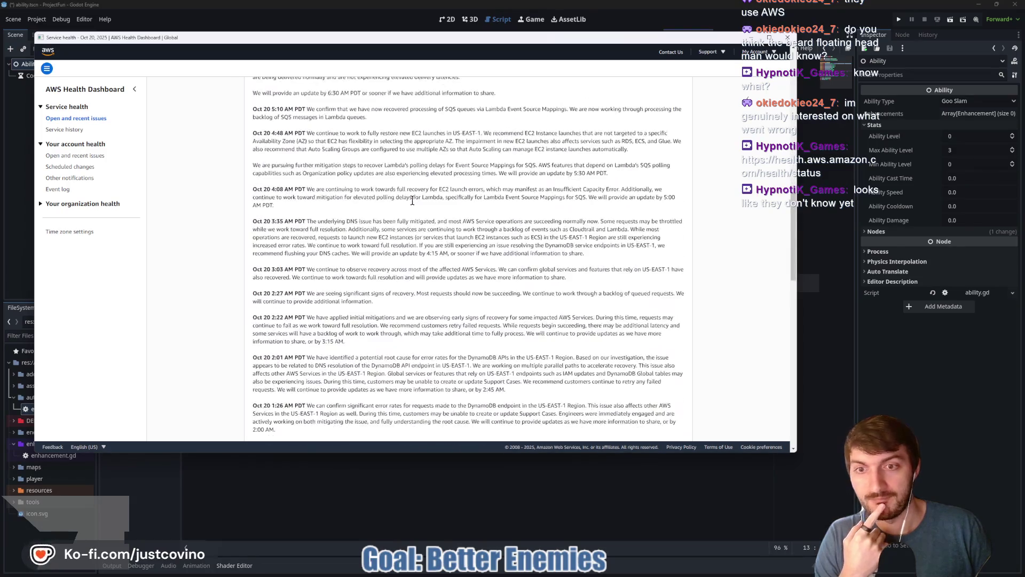
scroll(412, 199, "down", 2)
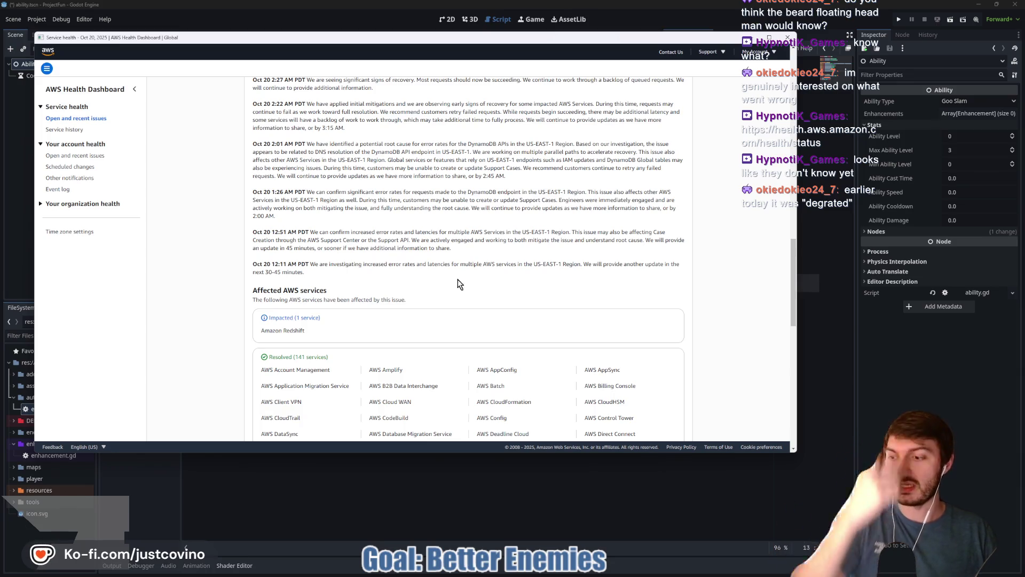
scroll(561, 218, "up", 4)
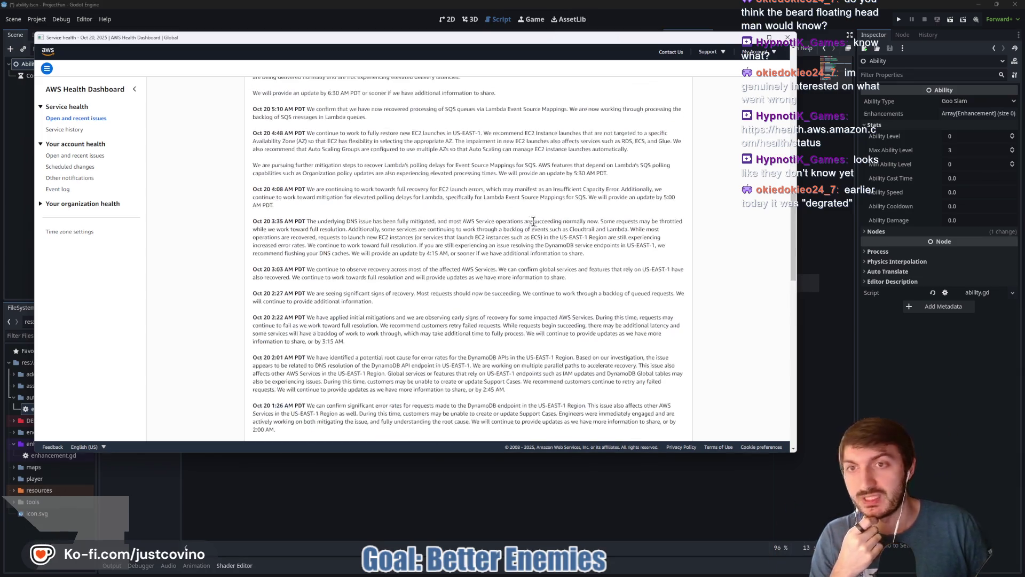
left_click(787, 38)
left_click(468, 303)
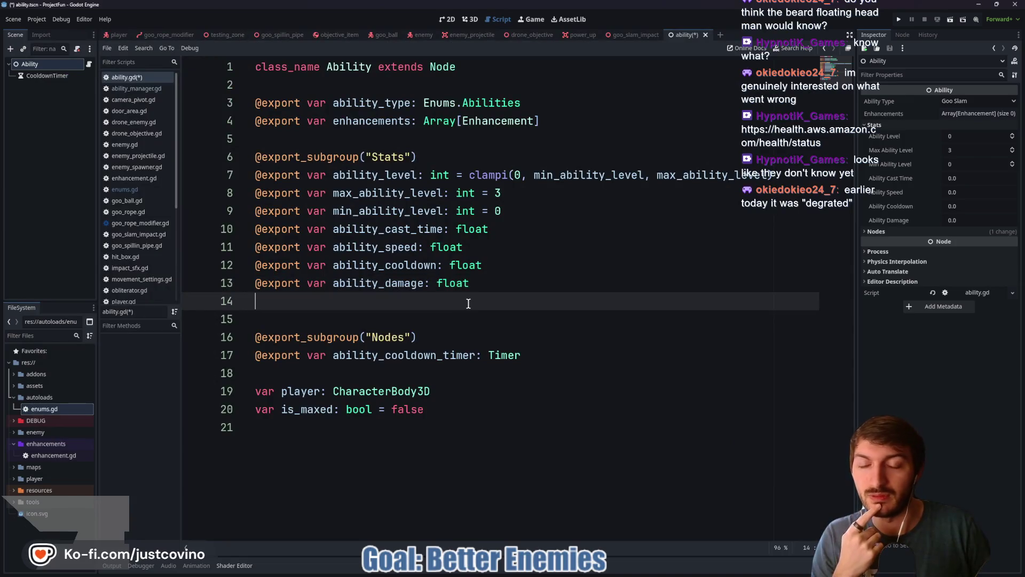
Save ability.gd and highlight the uses of max_ability_level and min_ability_level.
key("ctrl+s")
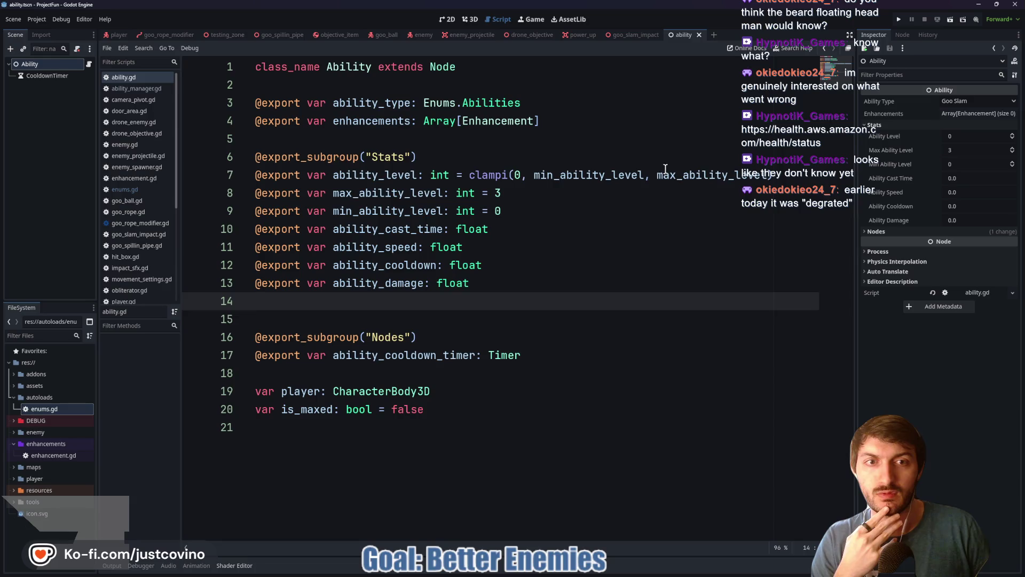
double_click(694, 174)
double_click(614, 175)
mouse_move(615, 182)
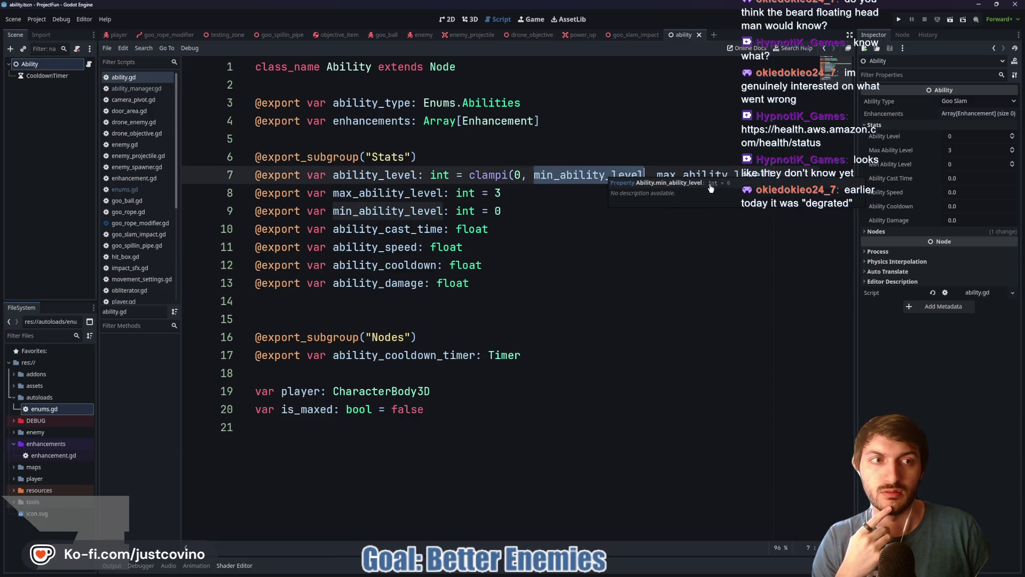
left_click(697, 234)
Leave Max Ability Level at 3 and jump to the Enhancement script definition.
left_click(975, 151)
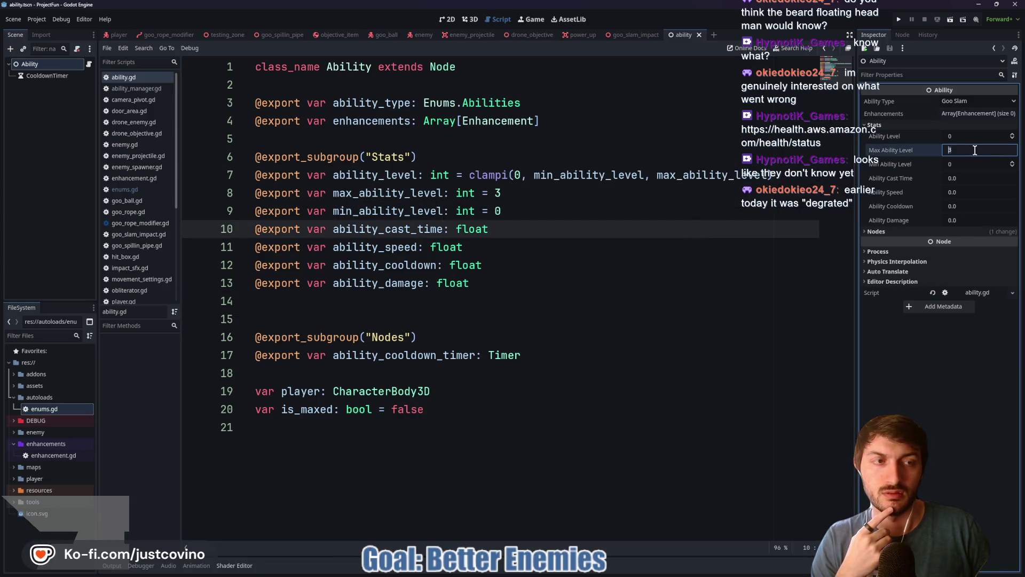
left_click(591, 234)
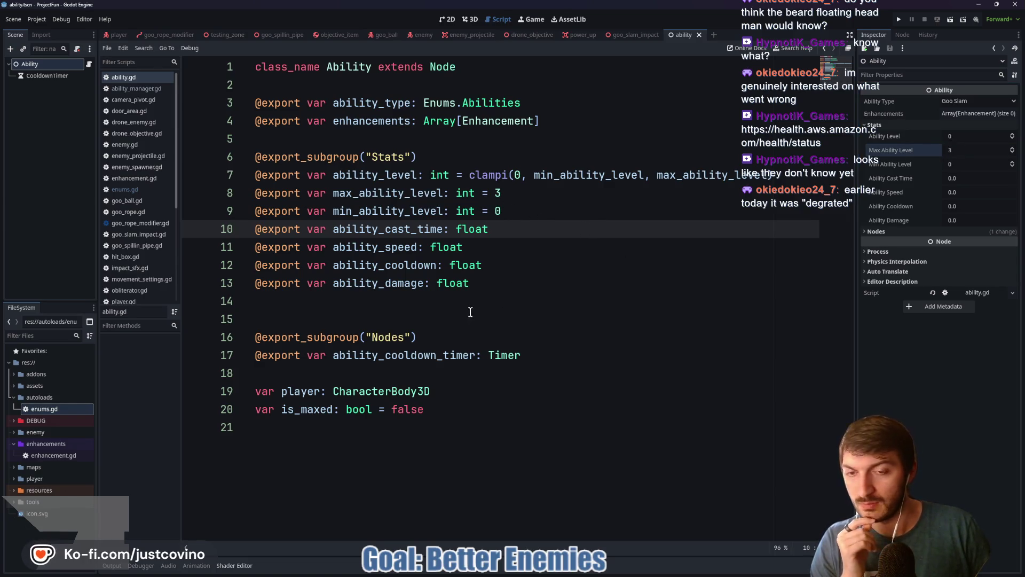
left_click(513, 320)
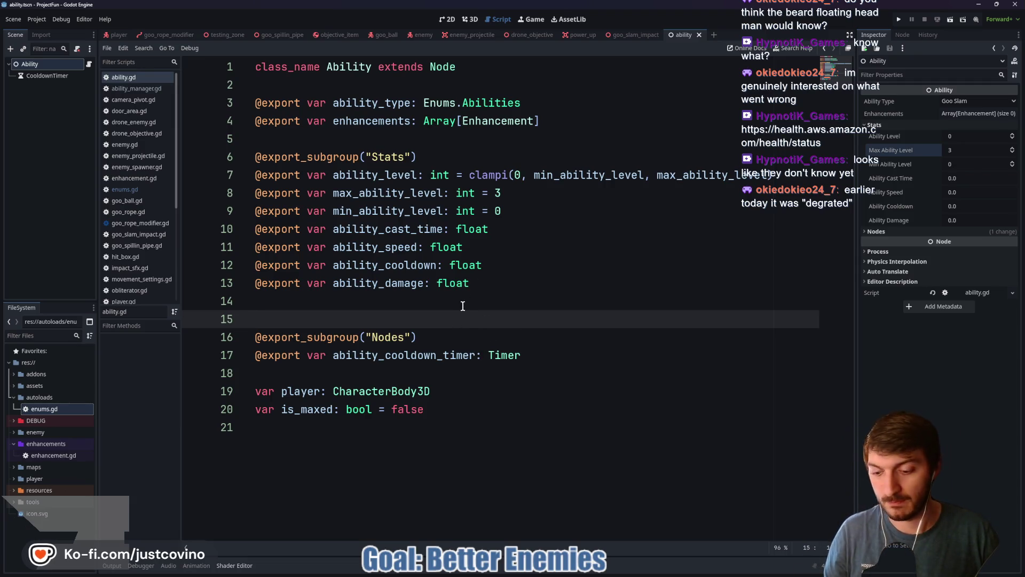
left_click(513, 122, "ctrl")
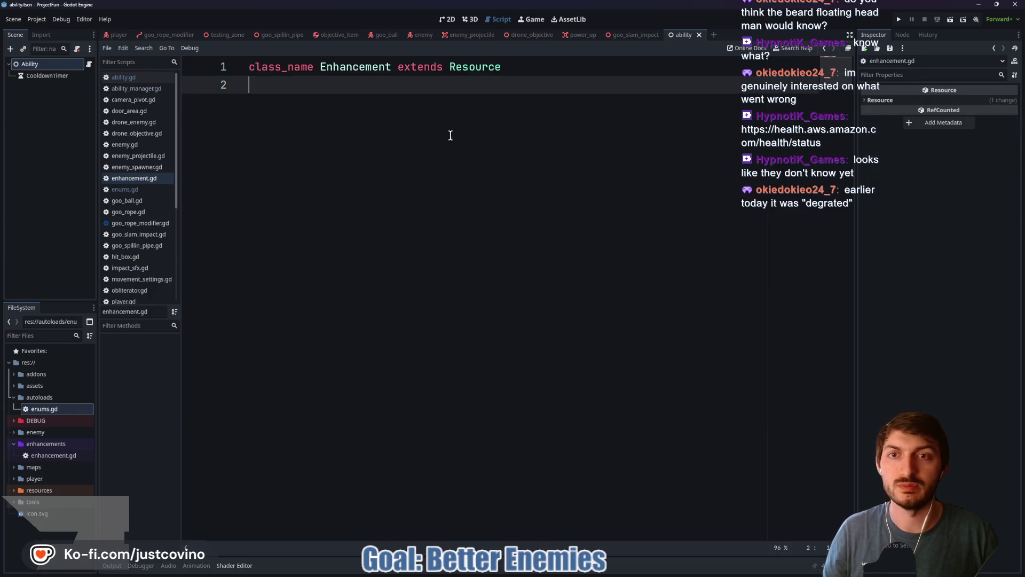
mouse_move(613, 575)
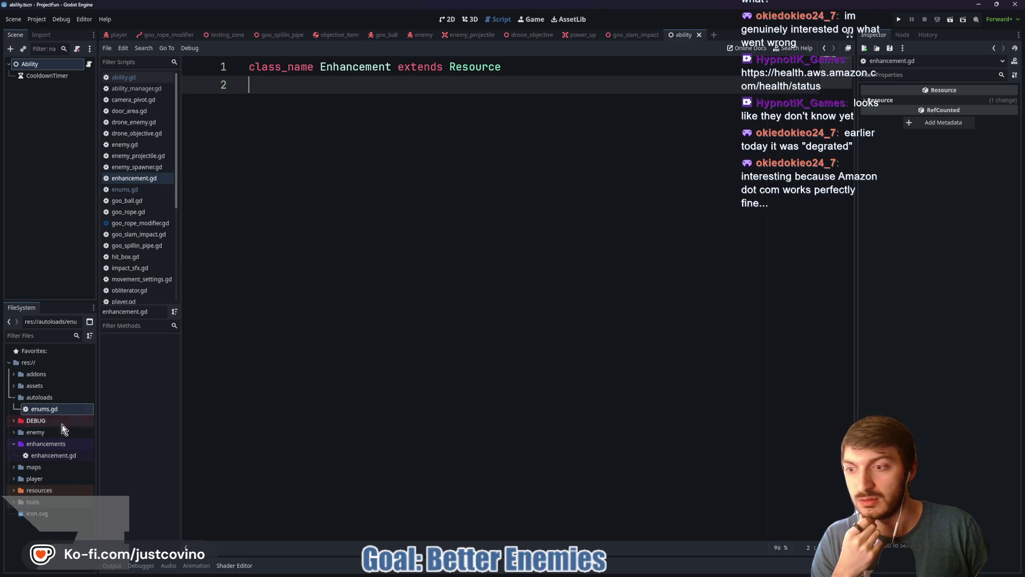
left_click_drag(15, 403, 16, 400)
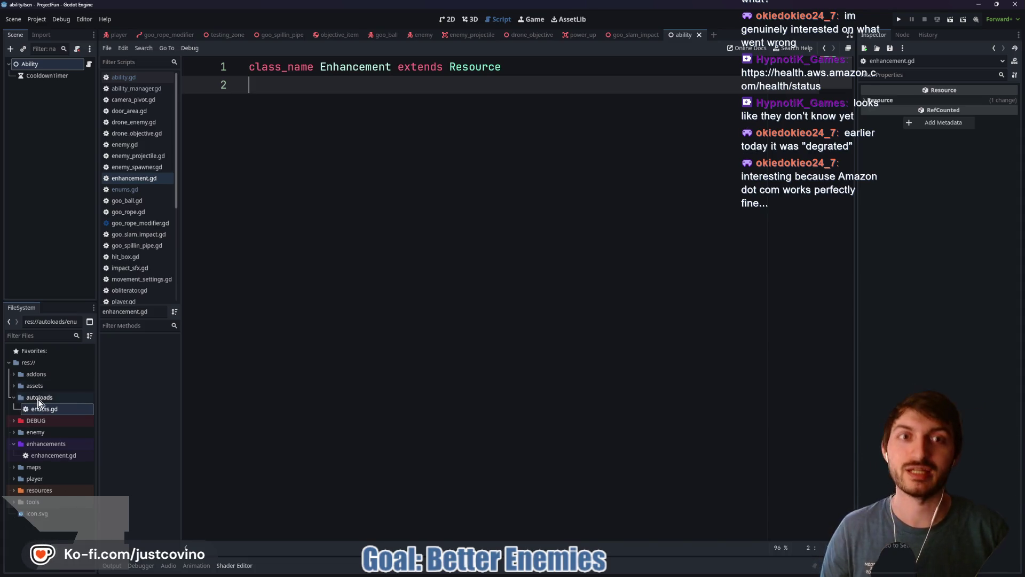
left_click(478, 568)
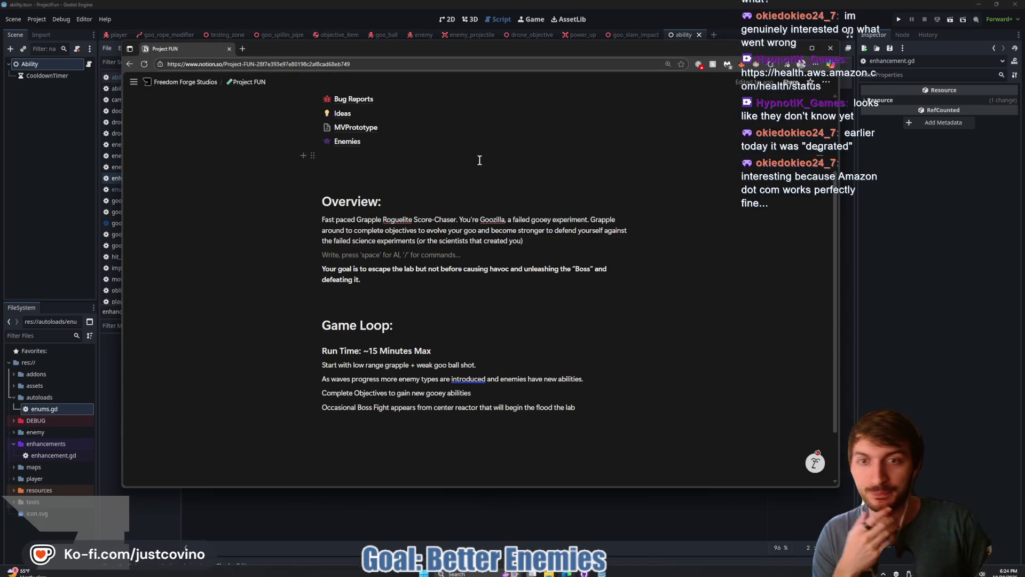
left_click(938, 245)
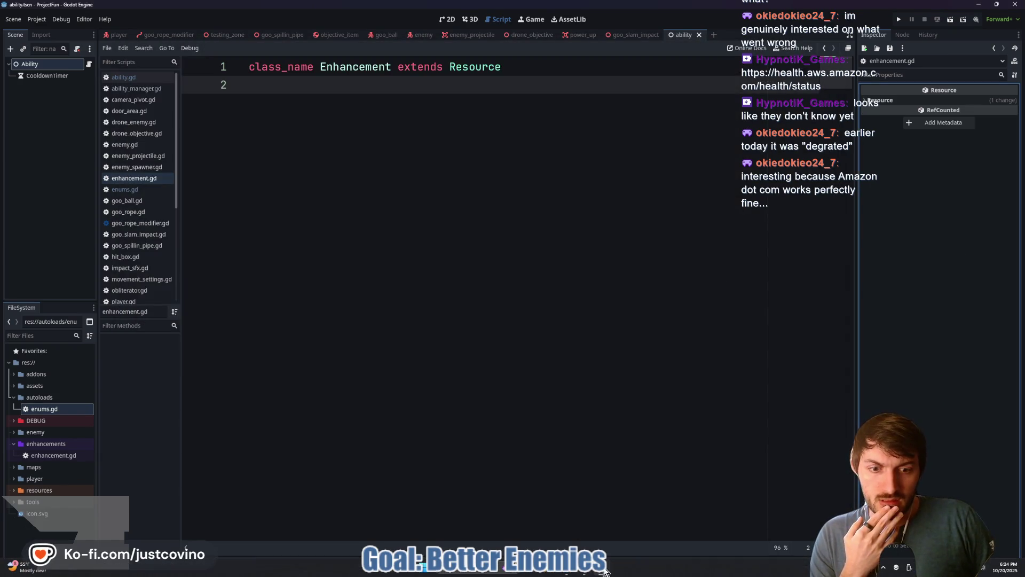
left_click(641, 504)
Copy the _ready and level_up functions from the reference ability.gd and return to ProjectFun.
left_click(534, 315)
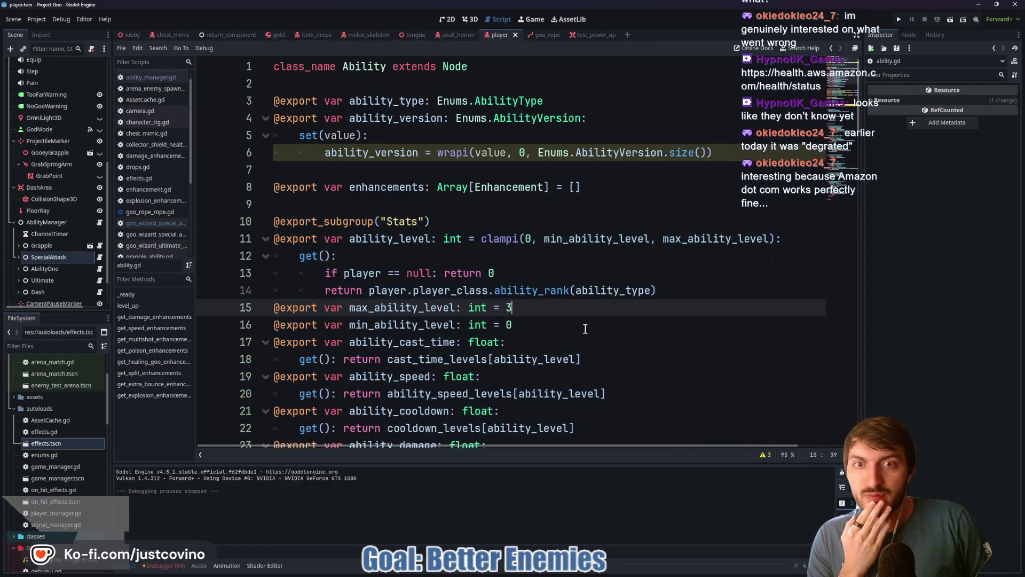
scroll(558, 320, "down", 8)
scroll(507, 291, "down", 3)
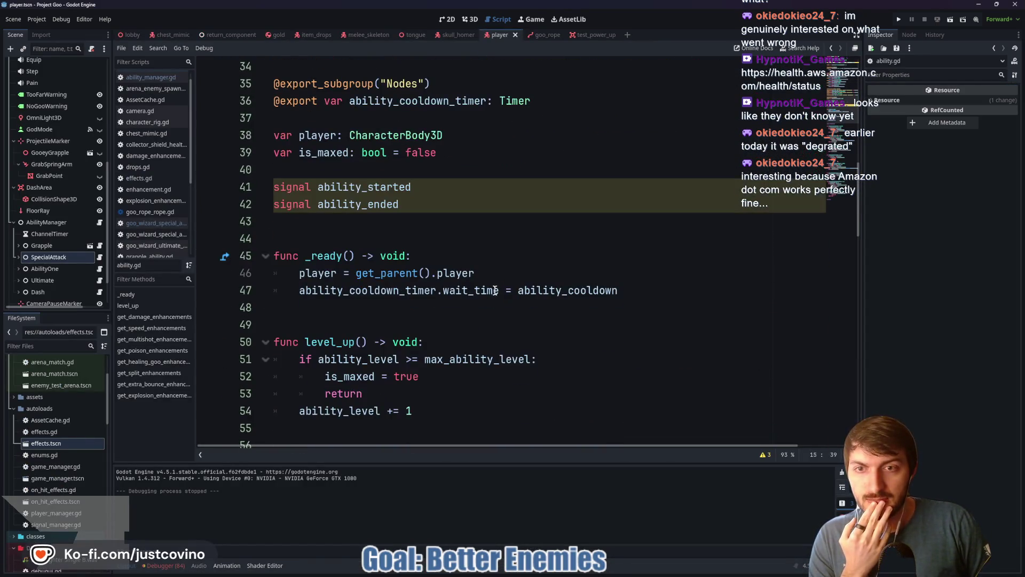
scroll(380, 244, "down", 1)
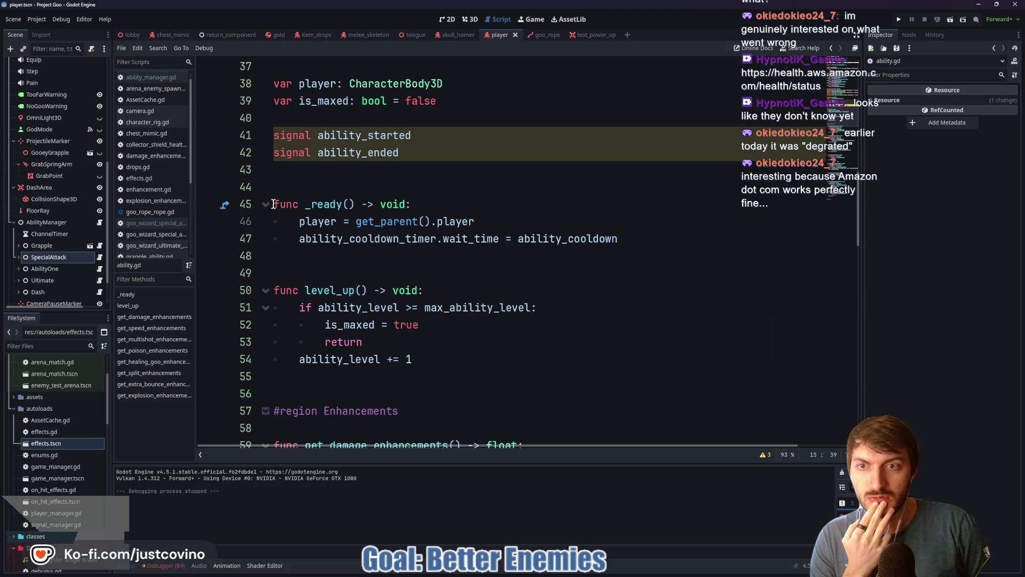
mouse_move(274, 205)
left_mouse_down()
mouse_move(535, 272)
mouse_move(542, 262)
mouse_move(537, 370)
mouse_move(539, 358)
left_mouse_up()
key("ctrl+c")
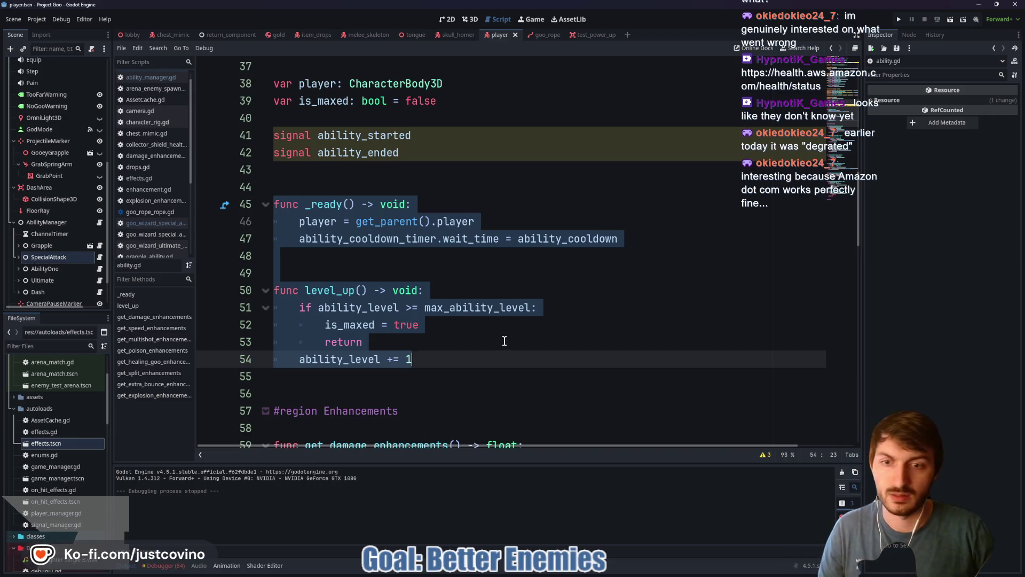
mouse_move(605, 573)
left_click(594, 530)
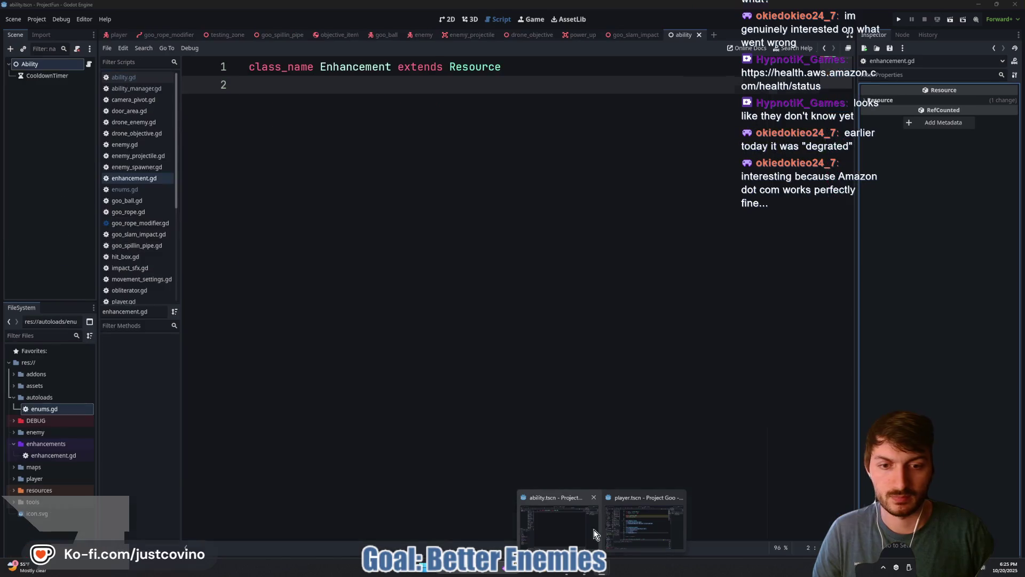
Paste _ready and level_up into ProjectFun's ability.gd with a blank line above, and save.
left_click(89, 64)
left_click(334, 453)
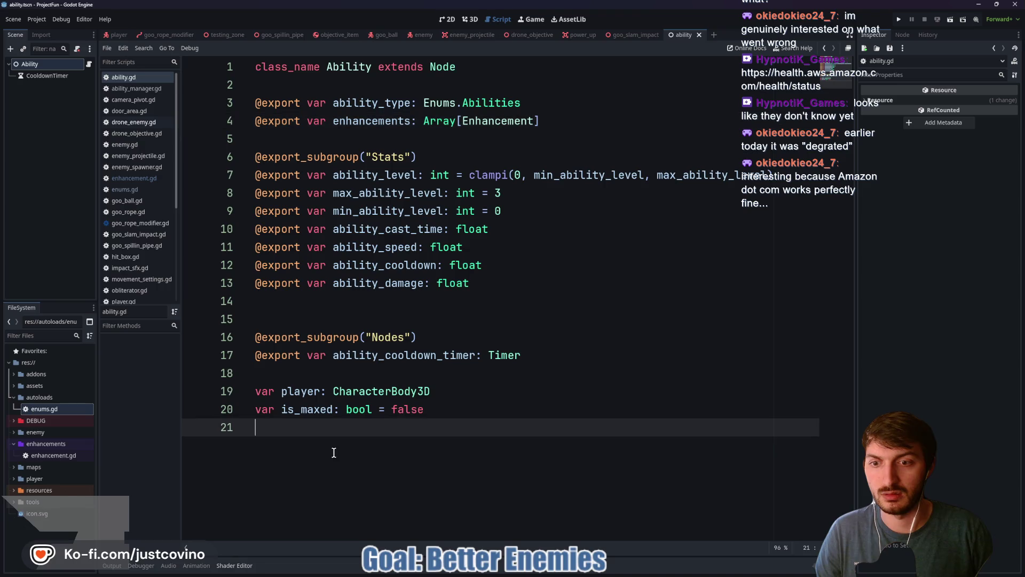
key("Return")
key("ctrl+v")
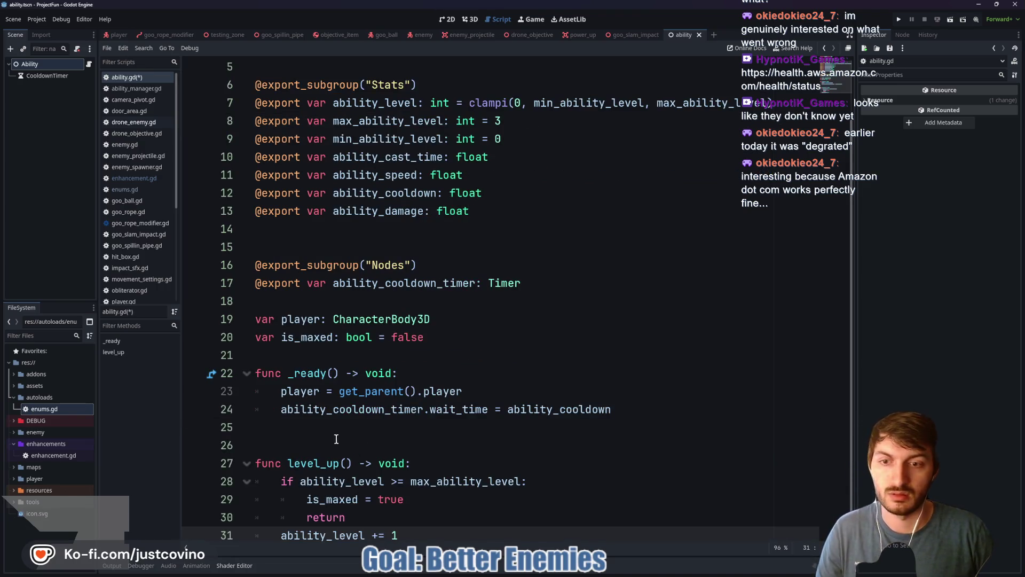
left_click(331, 445)
left_click(299, 356)
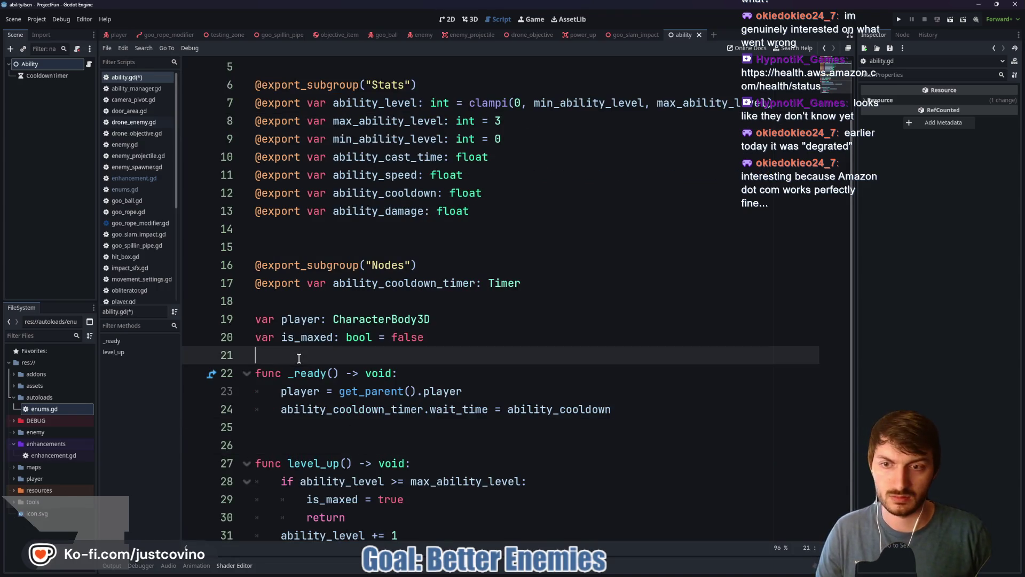
key("Return")
scroll(349, 345, "down", 1)
key("ctrl+s")
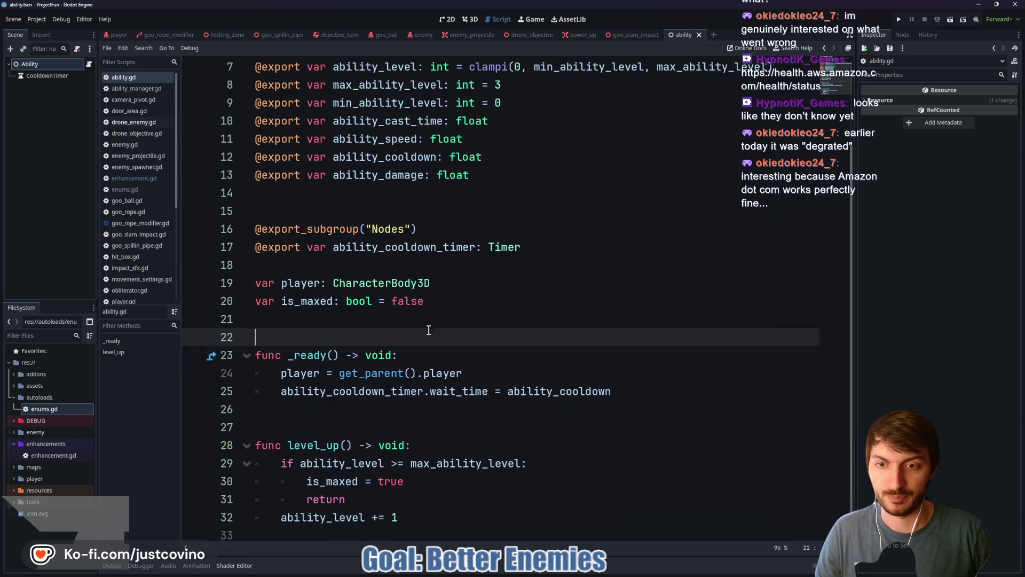
Change the player variable's type from CharacterBody3D to Player, then return to the player scene.
left_click_drag(431, 282, 332, 281)
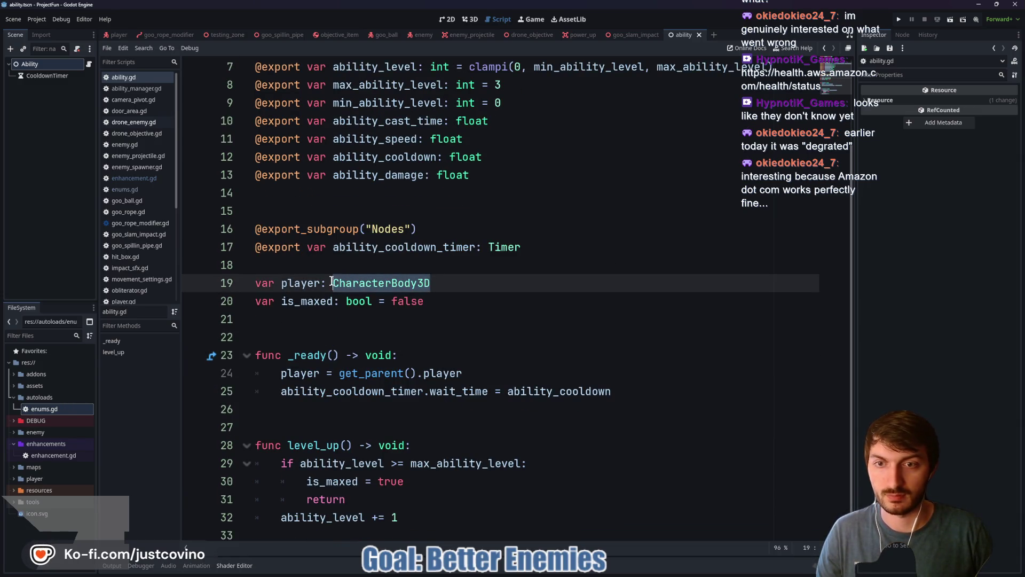
type("Player")
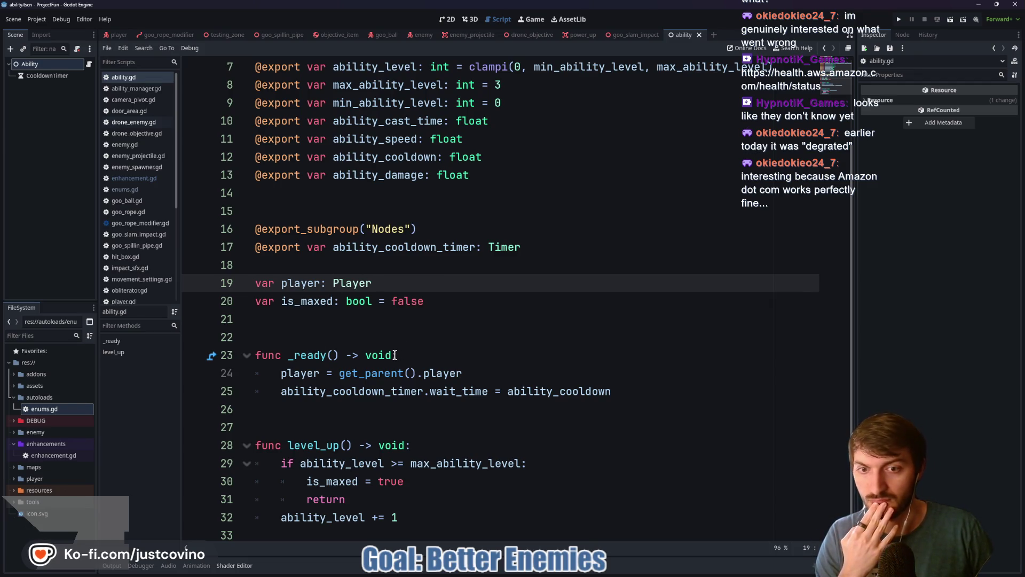
left_click(561, 266)
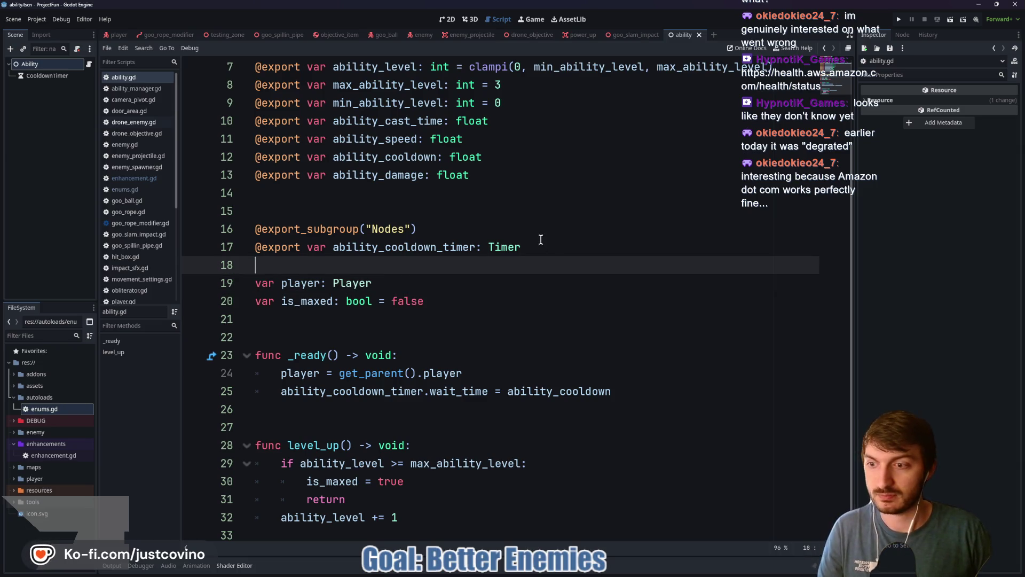
left_click(714, 36)
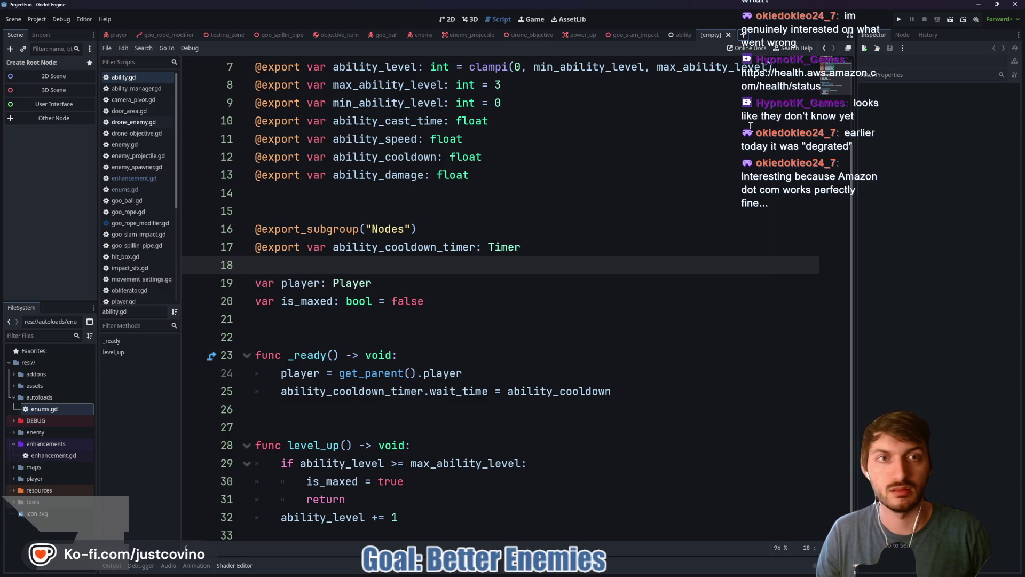
left_click(728, 36)
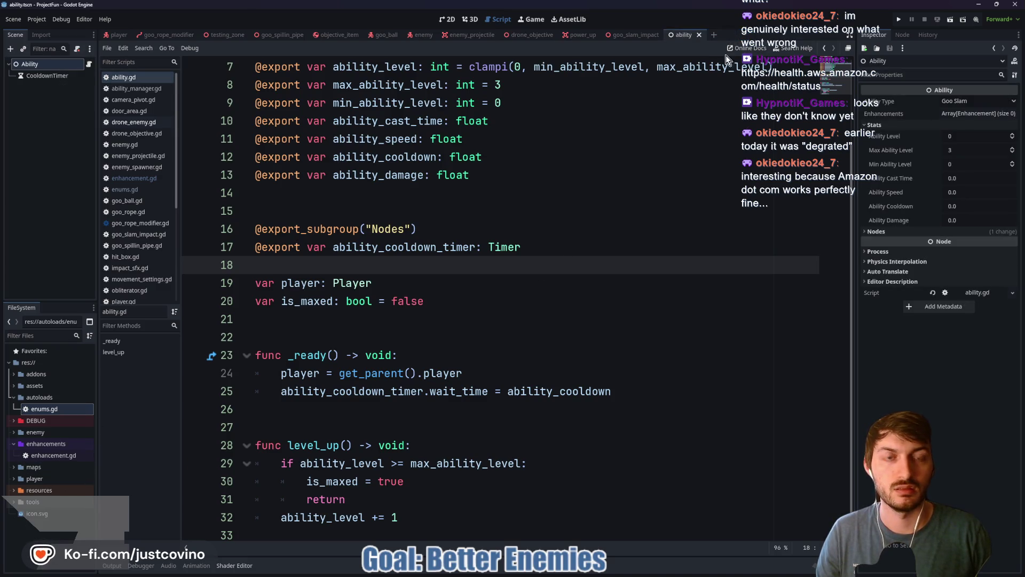
left_click(714, 36)
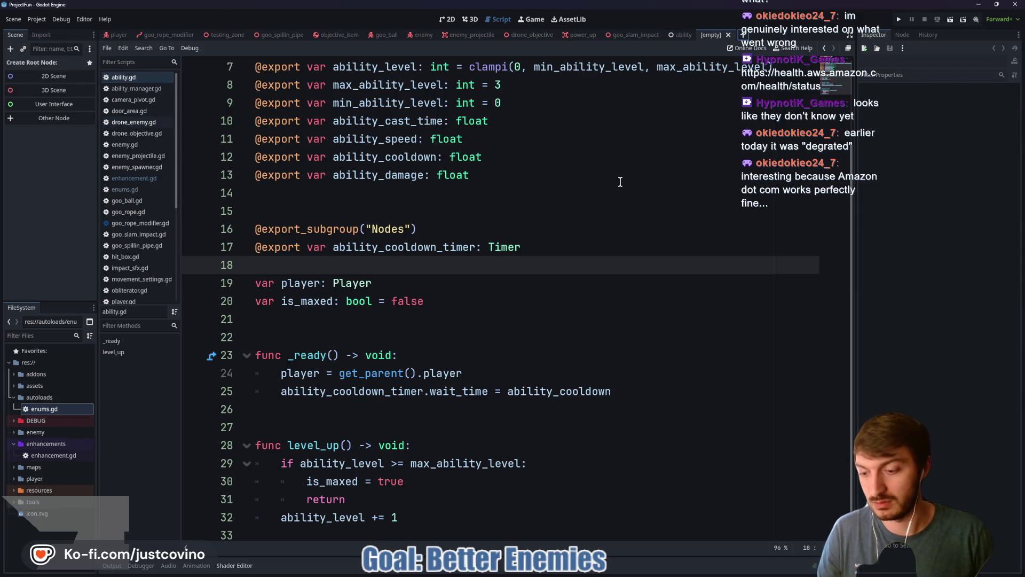
left_click(728, 36)
left_click(553, 229)
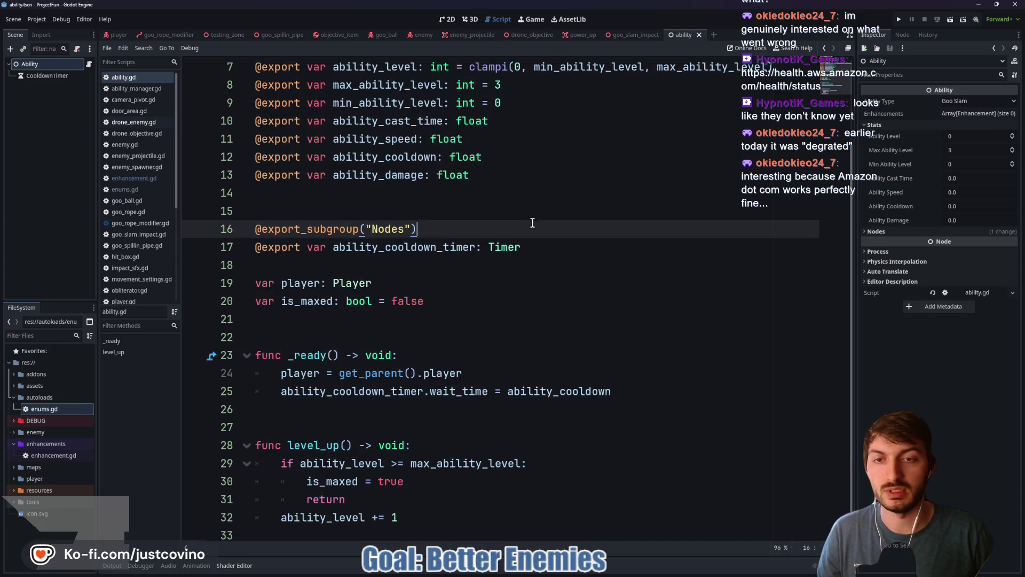
left_click(117, 35)
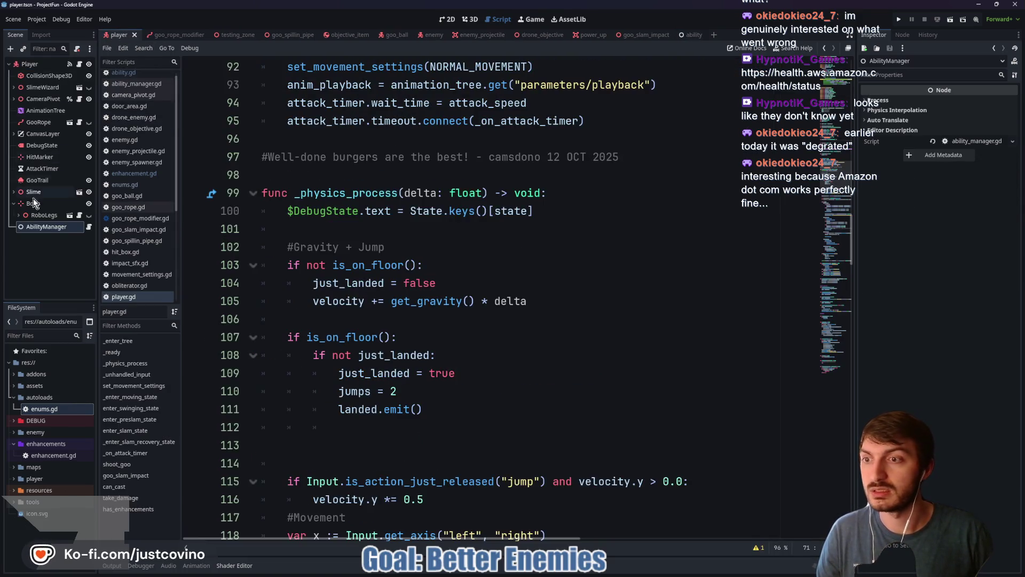
Add a plain Node named GooBallAbility as a child of AbilityManager.
left_click(47, 228)
key("ctrl+a")
type("node")
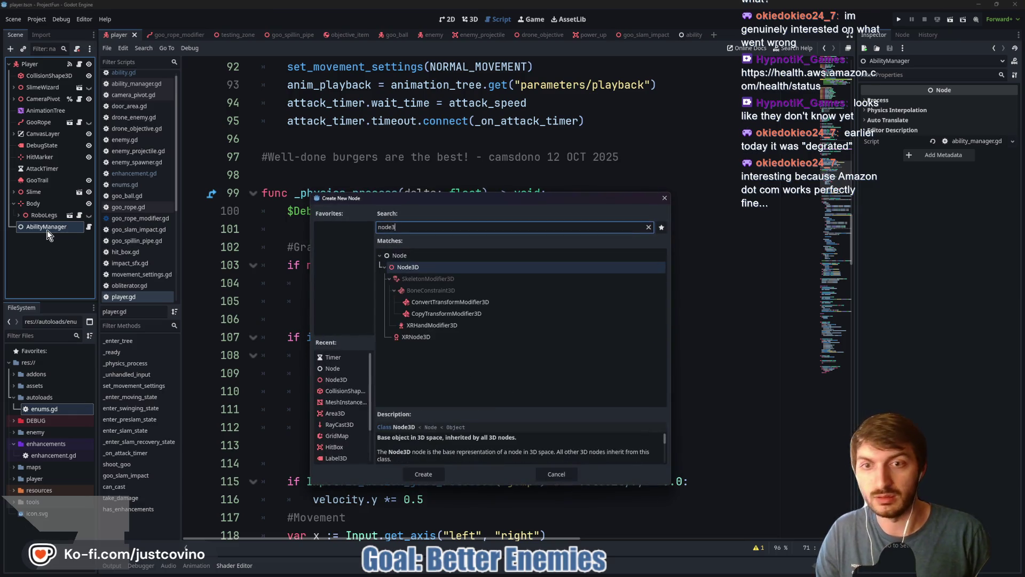
left_click(385, 254)
left_click(423, 474)
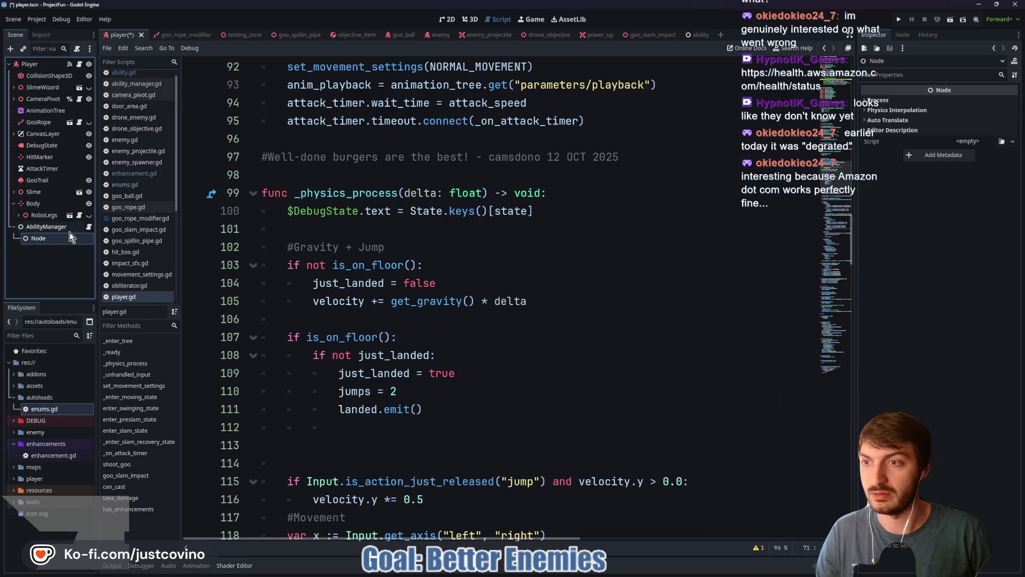
key("BackSpace")
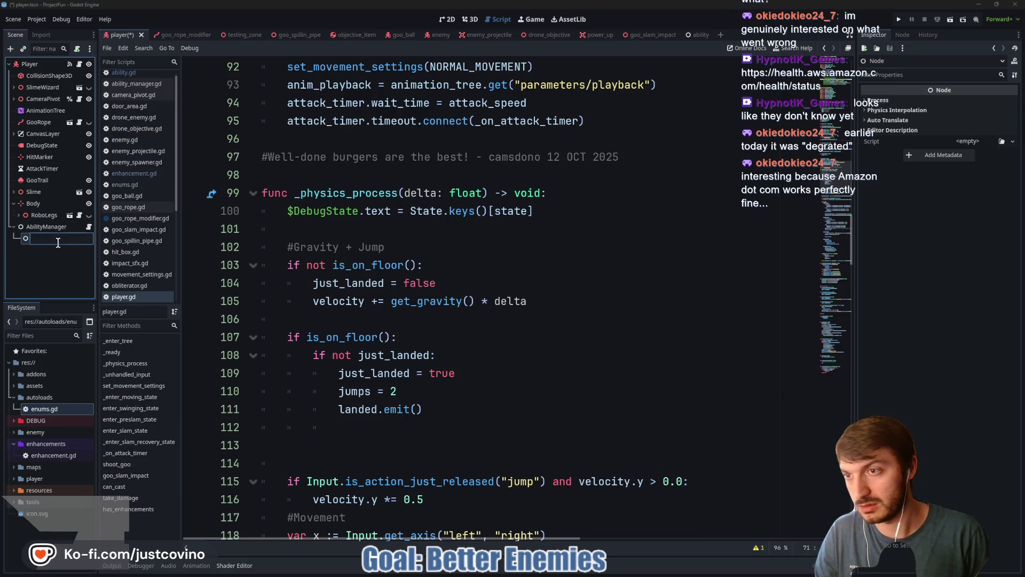
type("GooBallAb")
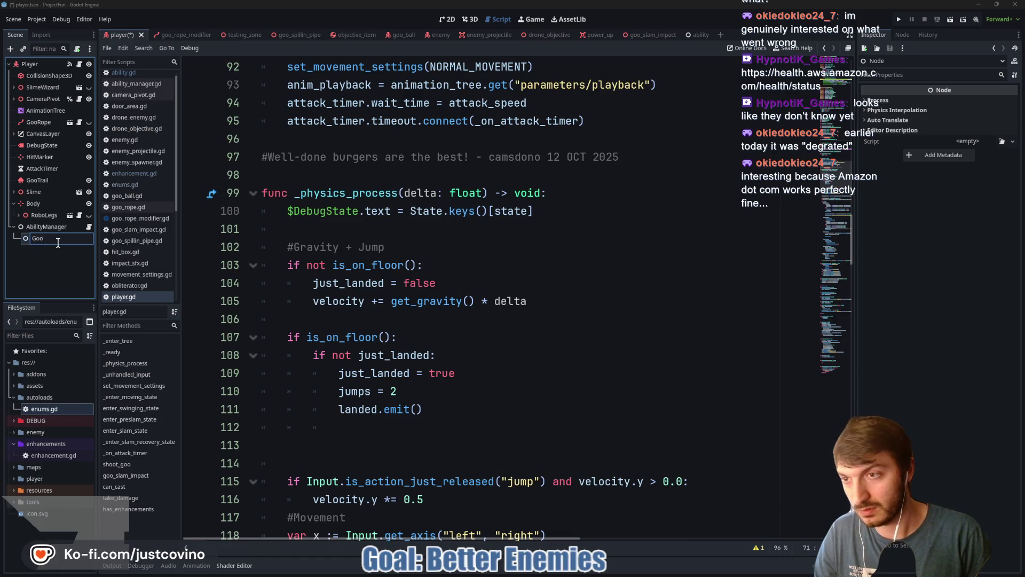
type("ility")
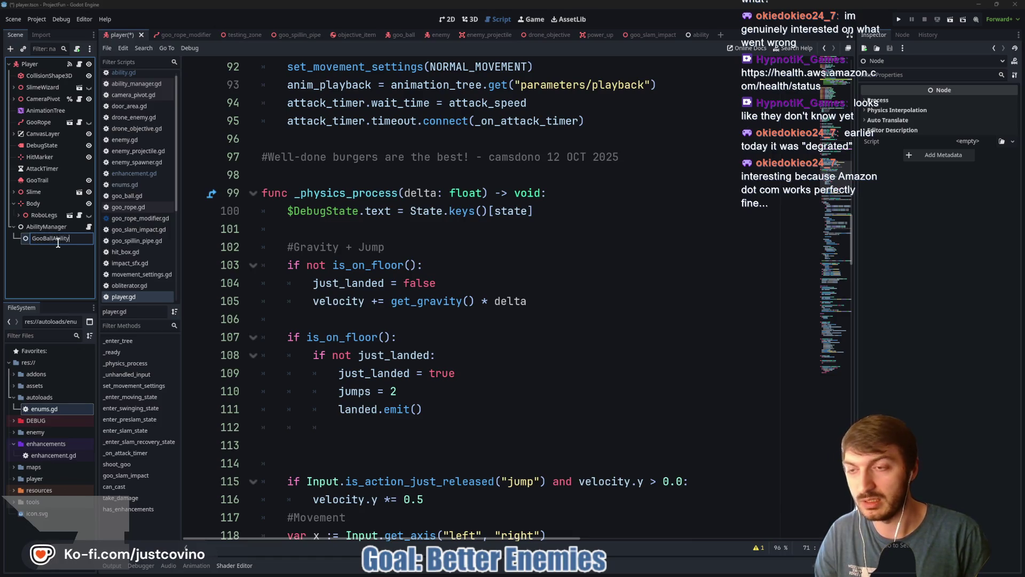
key("Return")
Attach a new goo_ball_ability.gd script saved in the player/abilities folder.
left_click(78, 49)
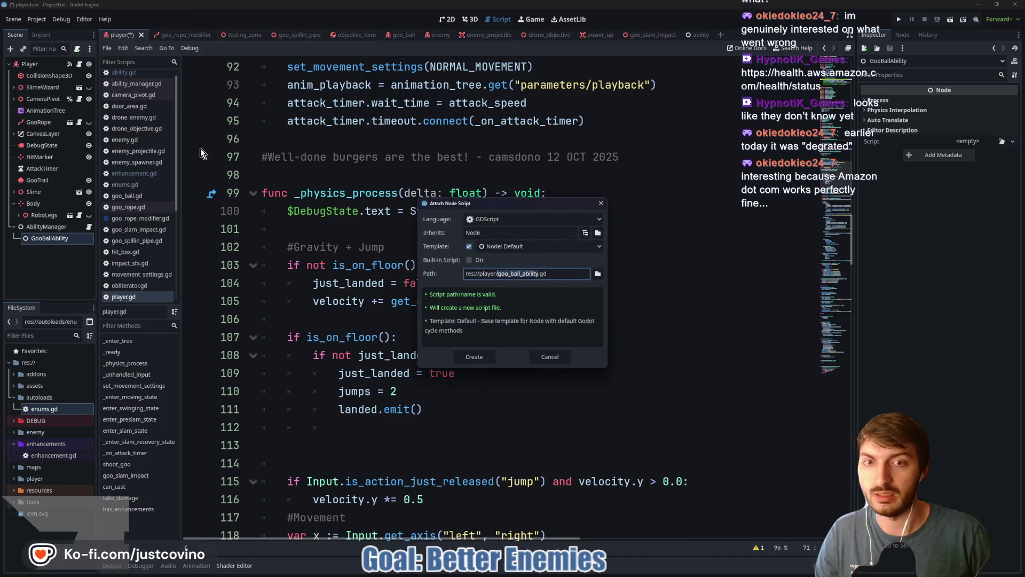
left_click(596, 275)
double_click(381, 203)
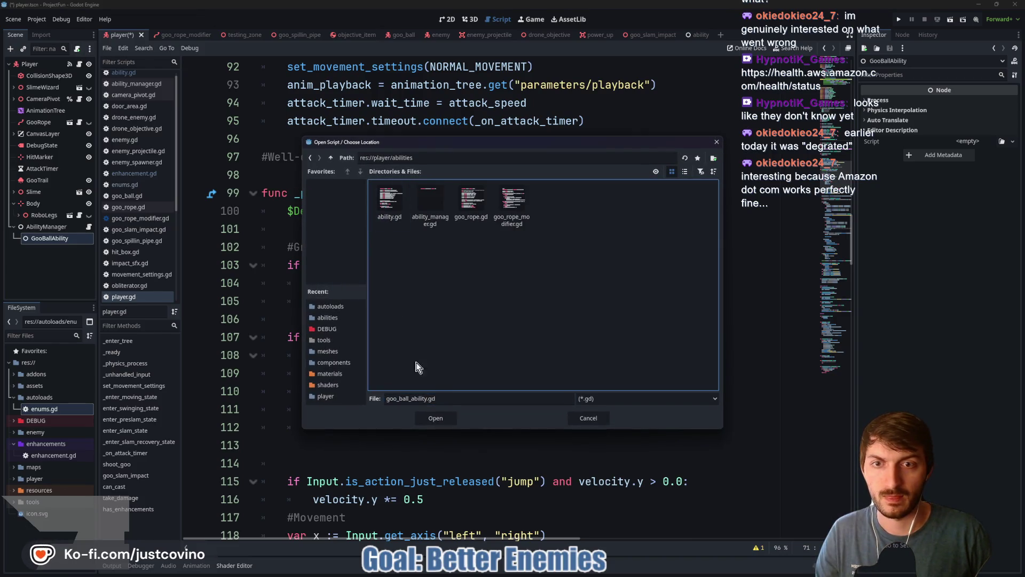
left_click(436, 418)
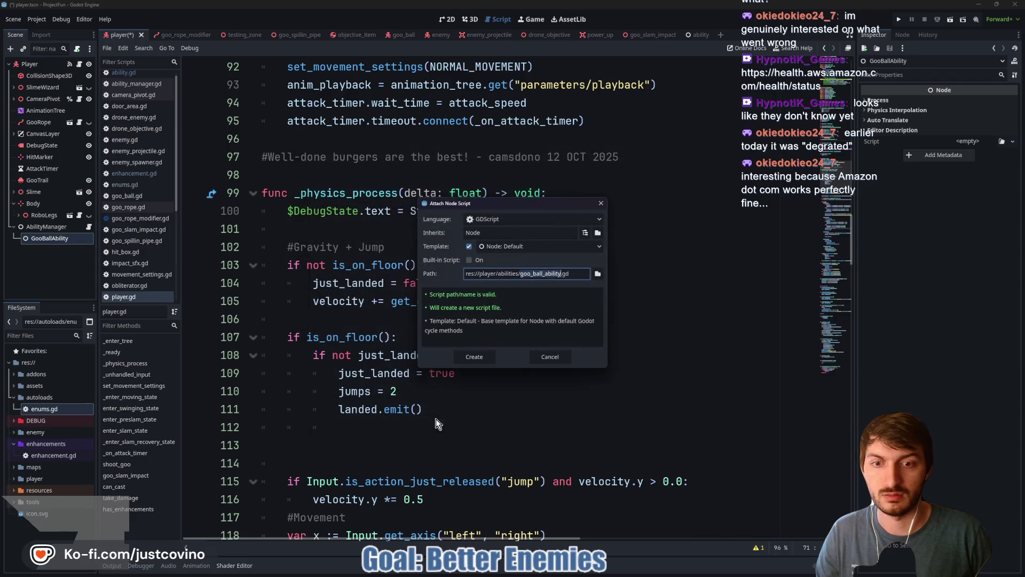
left_click(474, 357)
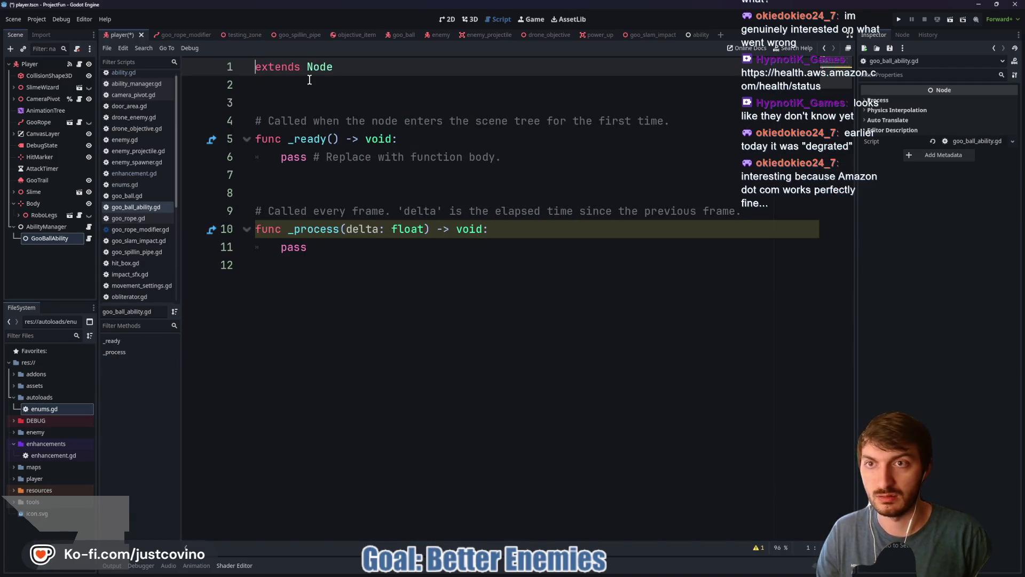
Declare class_name GooBallAbility extending Ability, delete the template code, and save.
type("class_name ")
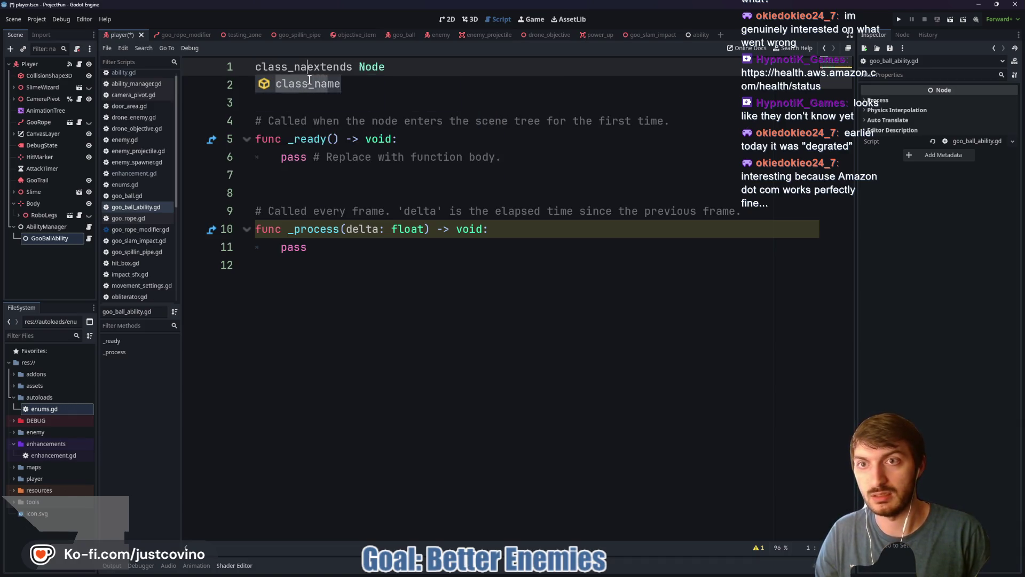
type("GooBall")
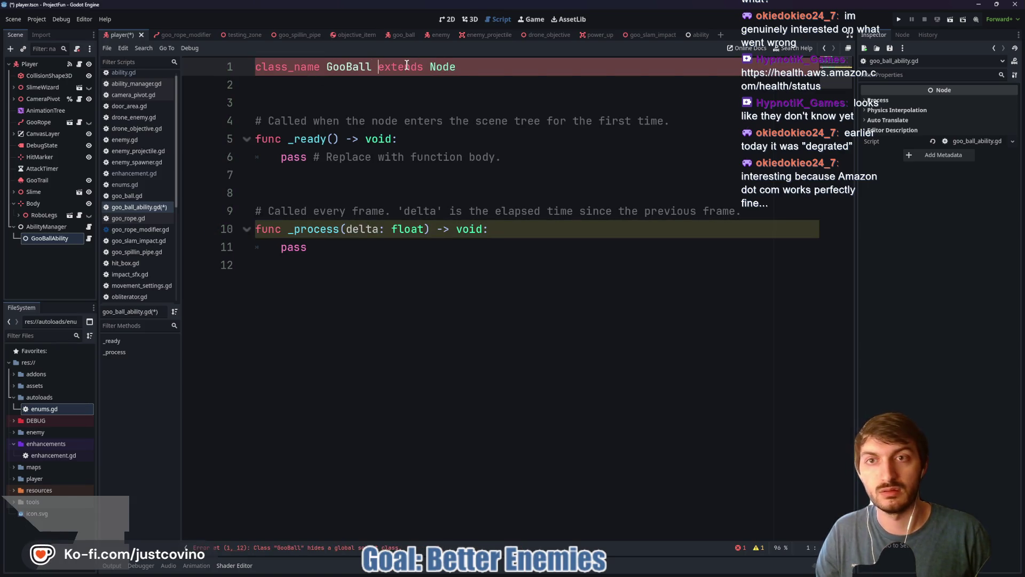
type(" Ability")
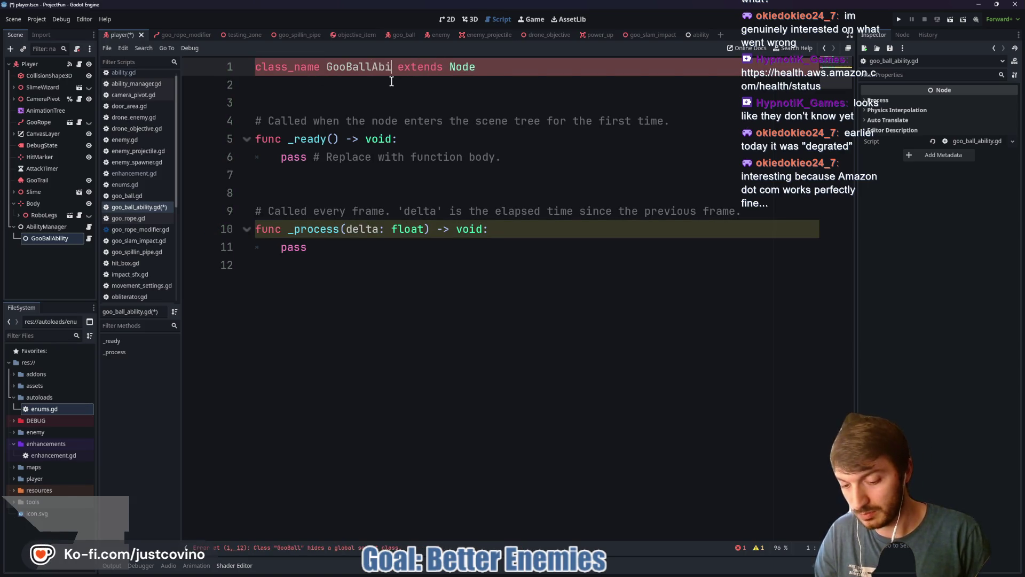
left_click_drag(503, 68, 476, 65)
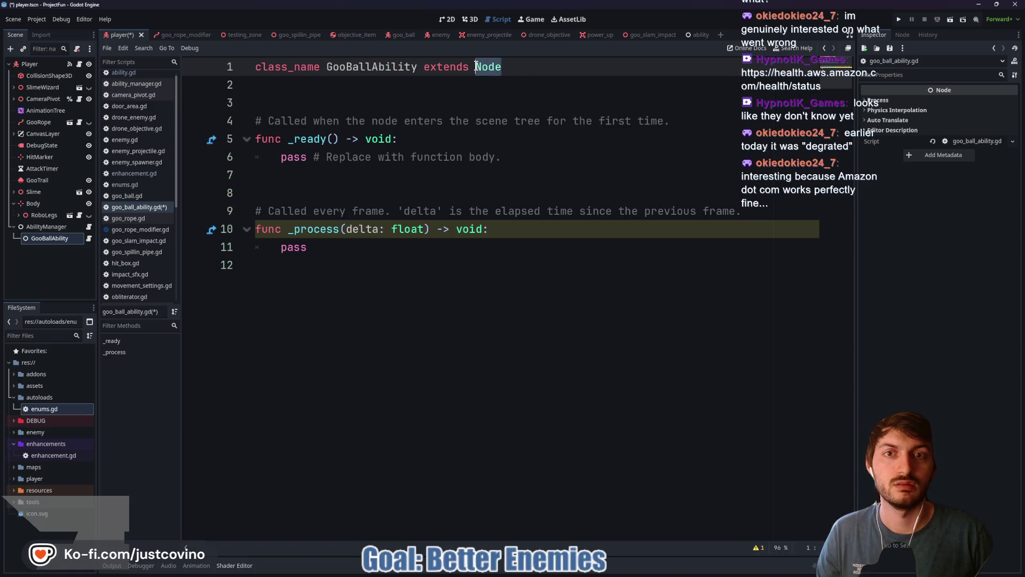
type("Abi")
key("Return")
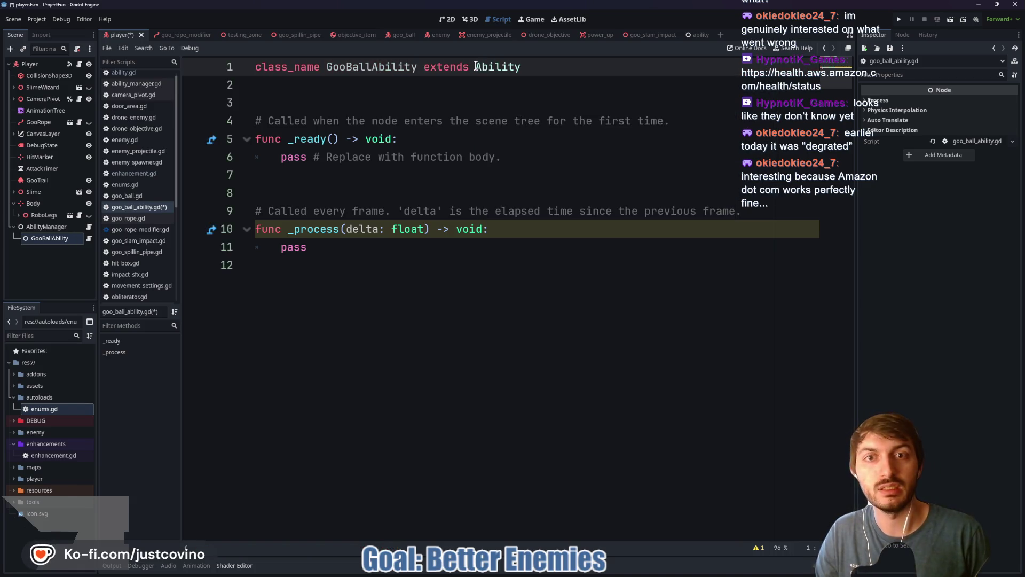
left_click_drag(321, 247, 249, 125)
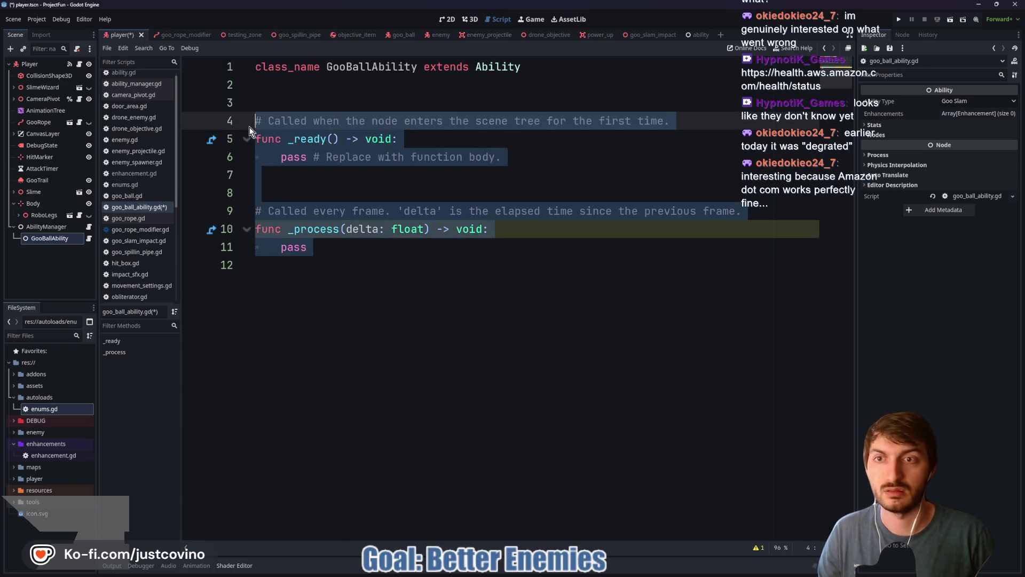
key("BackSpace")
key("ctrl+s")
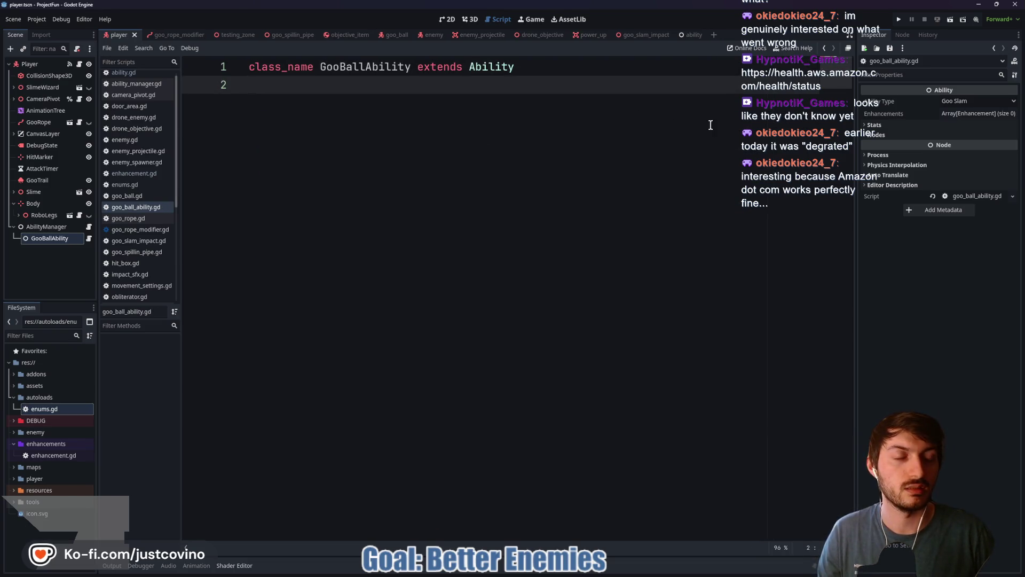
Set the node's Ability Type to Goo Ball and shorten the class name to GooBall.
left_click(991, 102)
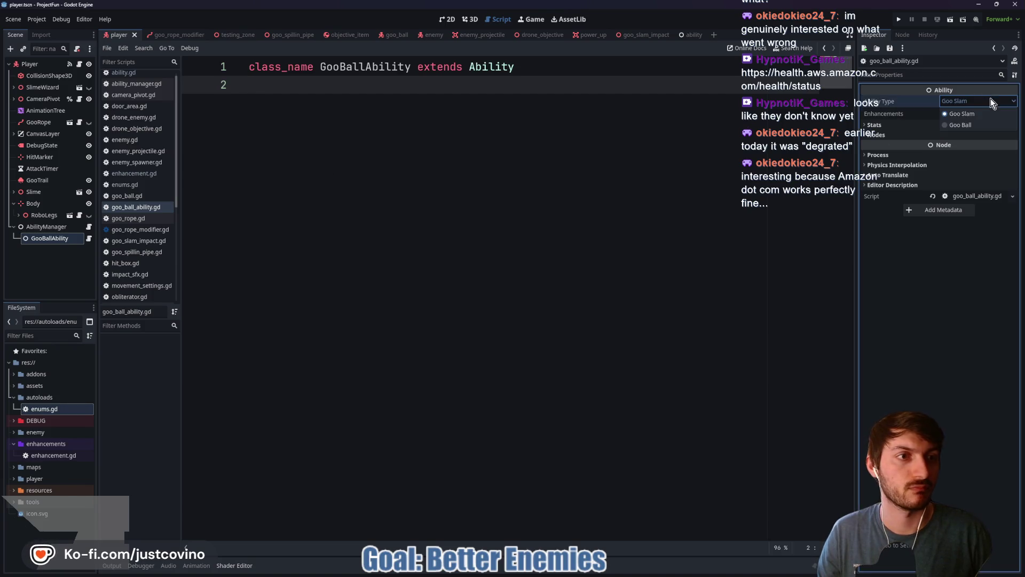
left_click(961, 125)
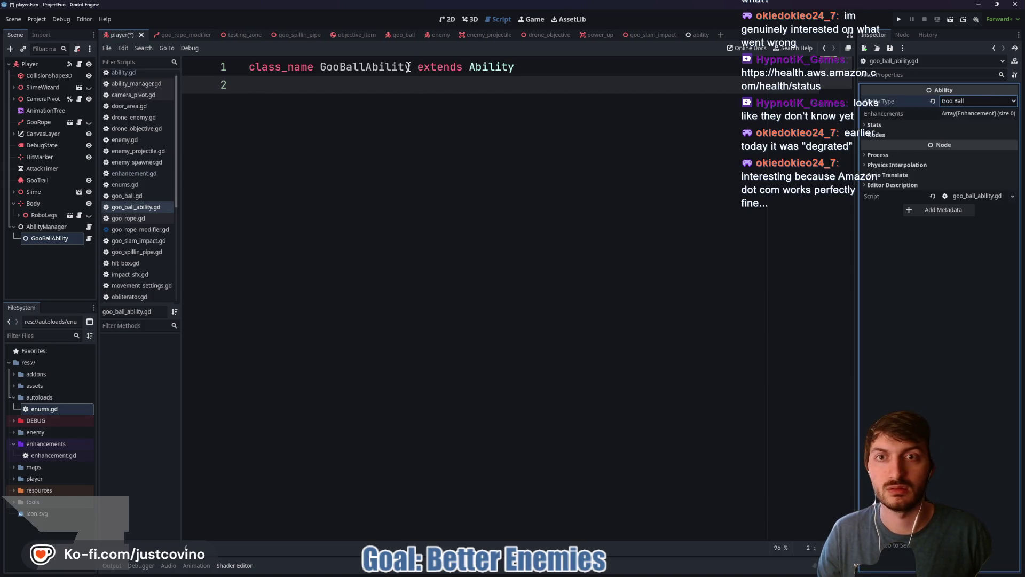
left_click_drag(408, 67, 366, 66)
key("BackSpace")
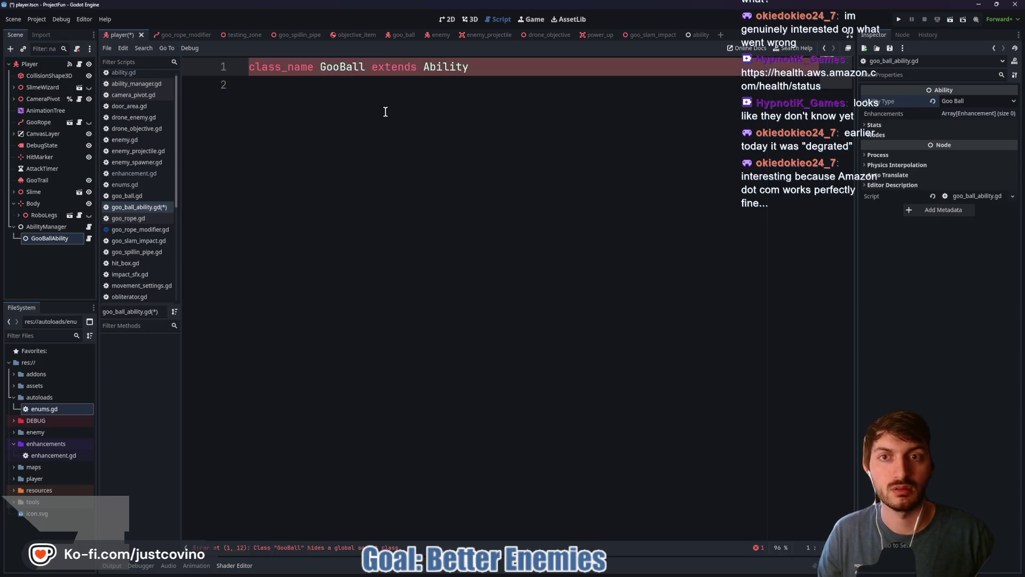
left_click(343, 68, "ctrl")
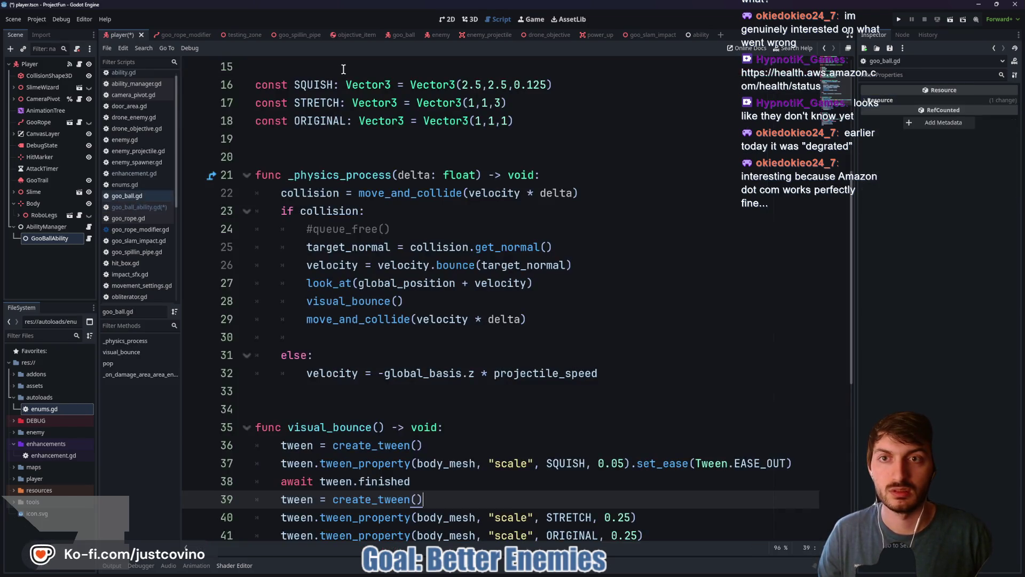
Restore the class name GooBallAbility in goo_ball_ability.gd and save the script.
scroll(467, 301, "up", 5)
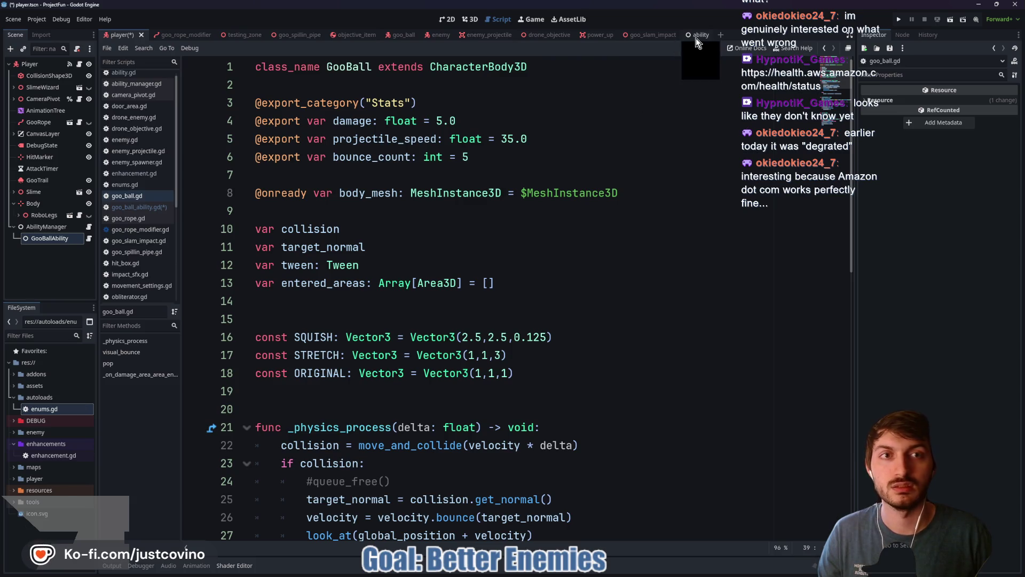
left_click(90, 238)
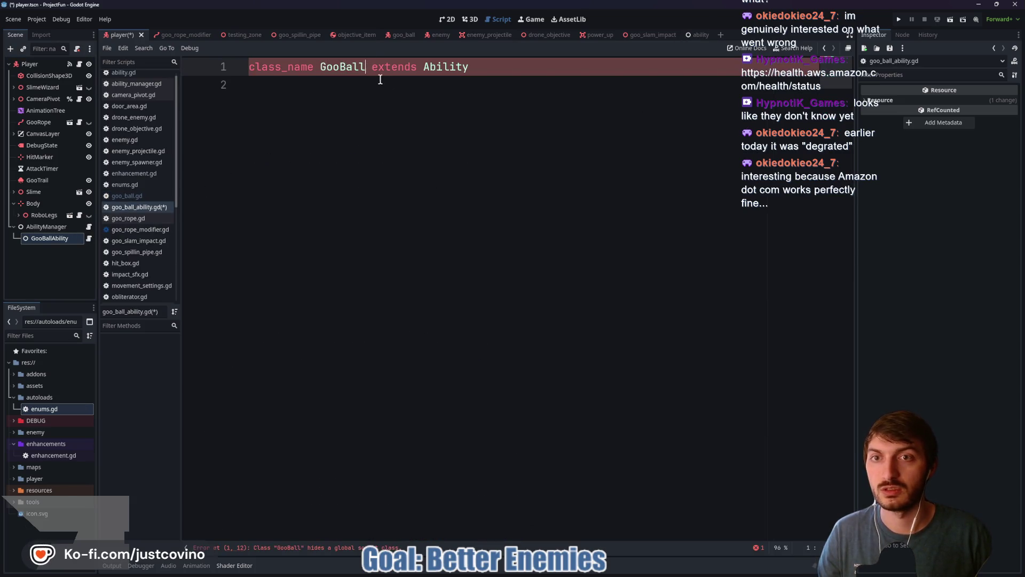
type("Ability")
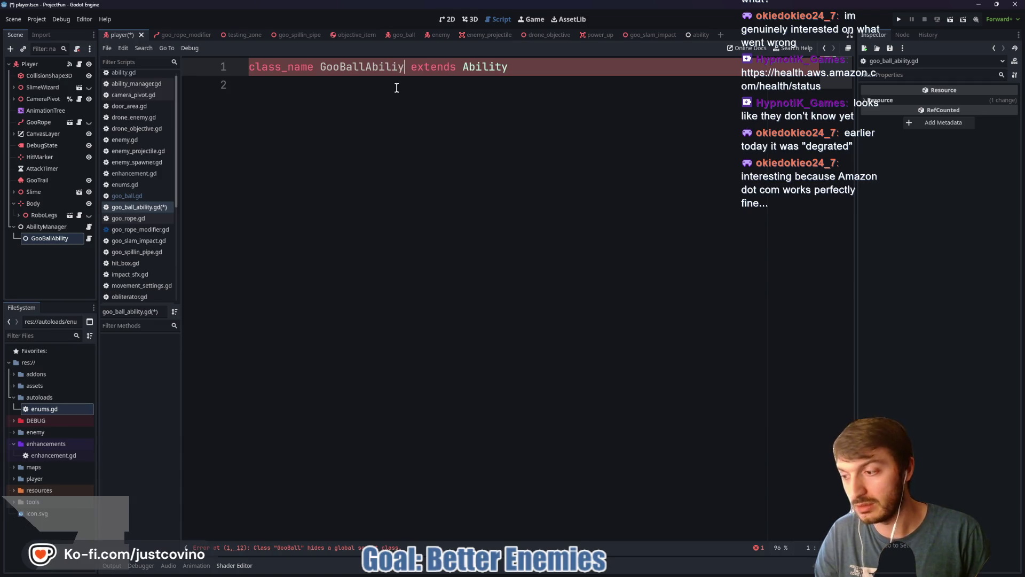
left_click(397, 88)
key("ctrl+s")
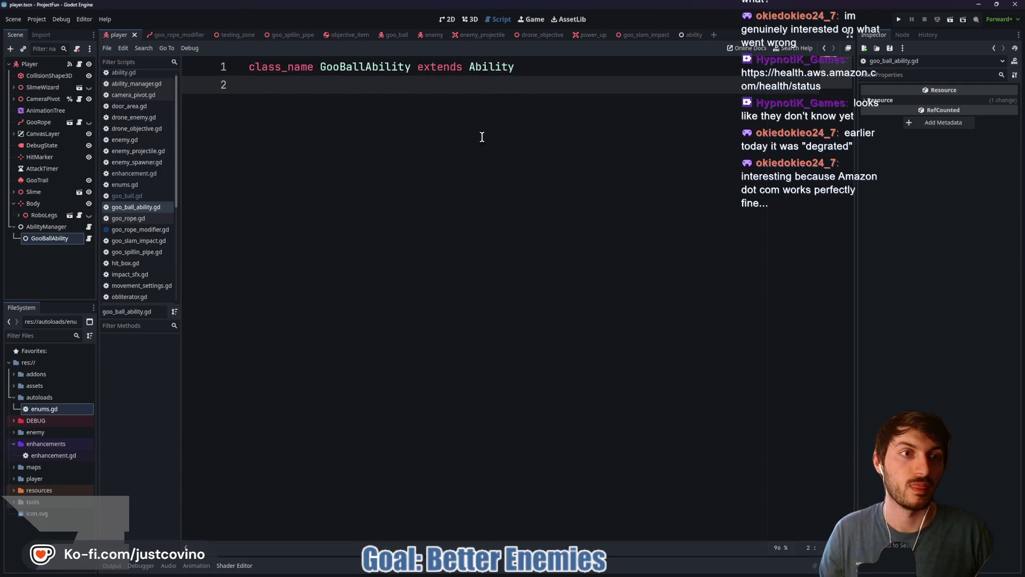
Select the GooBallAbility node in the Scene dock and request its deletion.
left_click(49, 237)
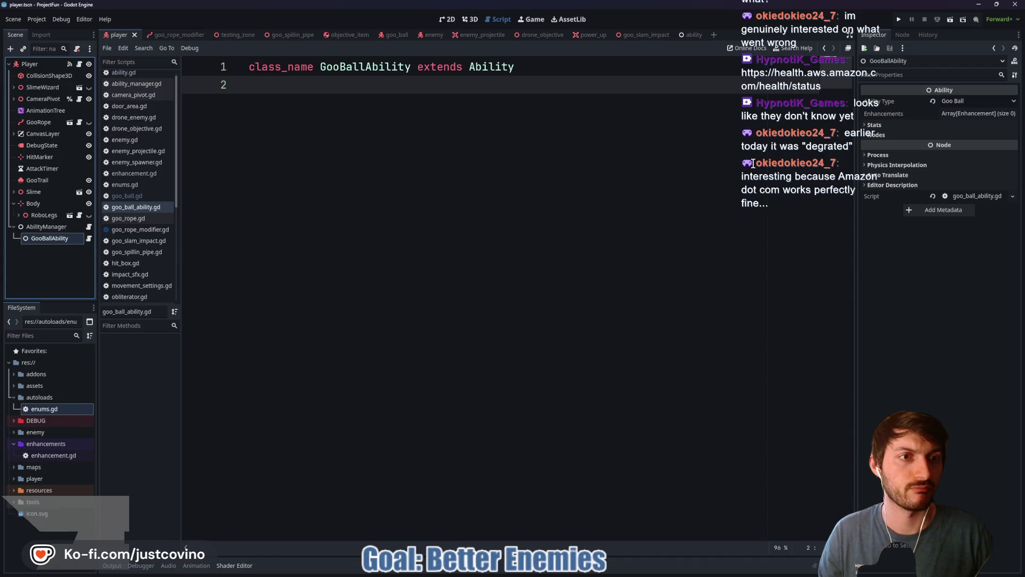
left_click(902, 136)
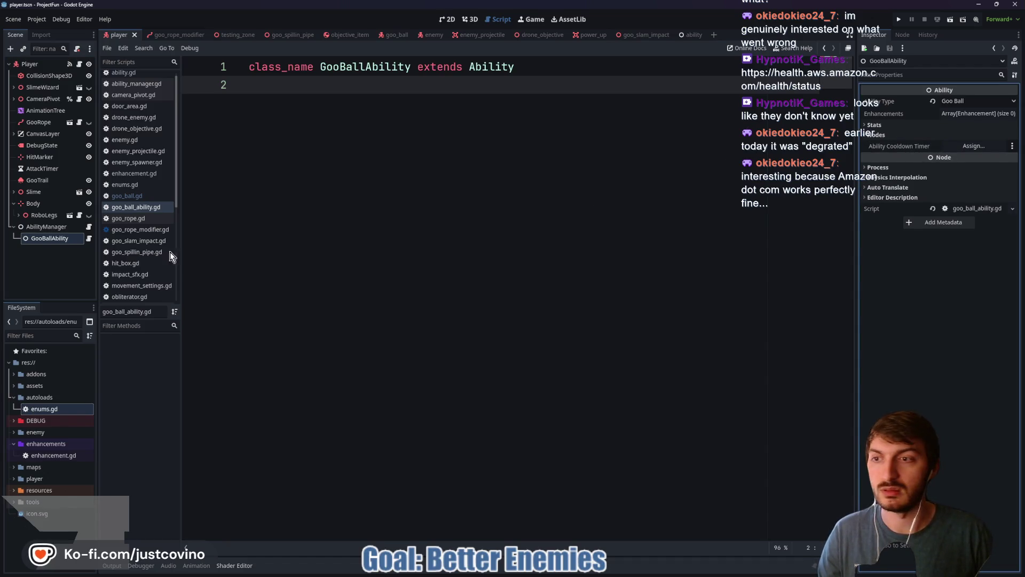
left_click(45, 243)
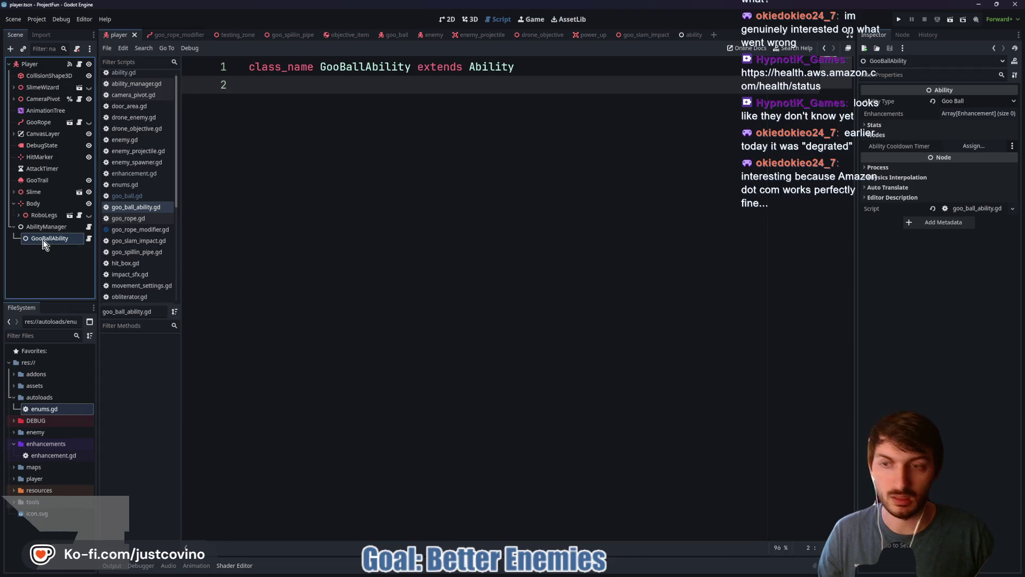
key("Delete")
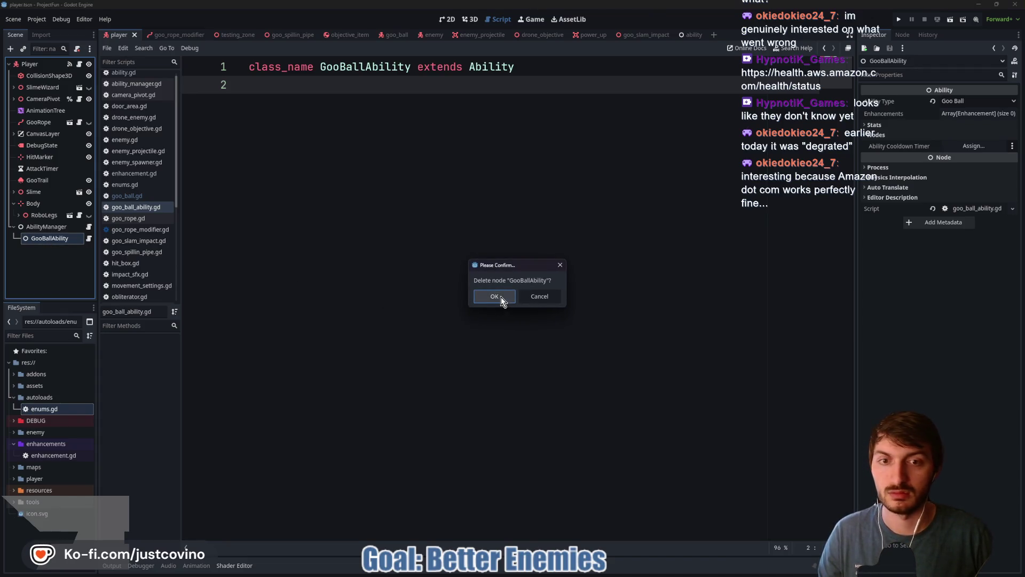
Confirm deleting GooBallAbility and instance ability.tscn as a child of AbilityManager.
left_click(499, 296)
left_click(51, 228)
key("ctrl+shift+a")
type("abili")
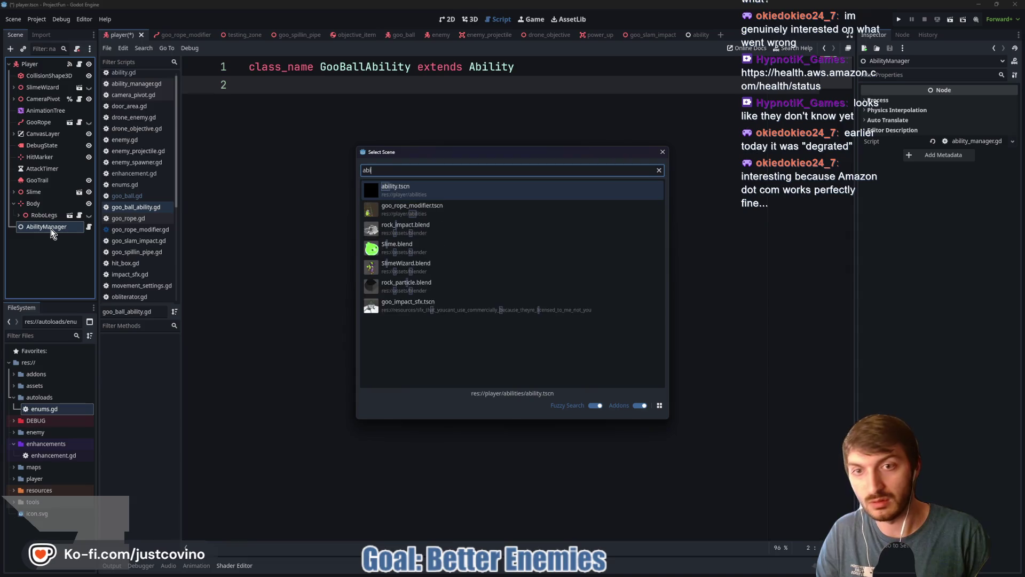
key("Return")
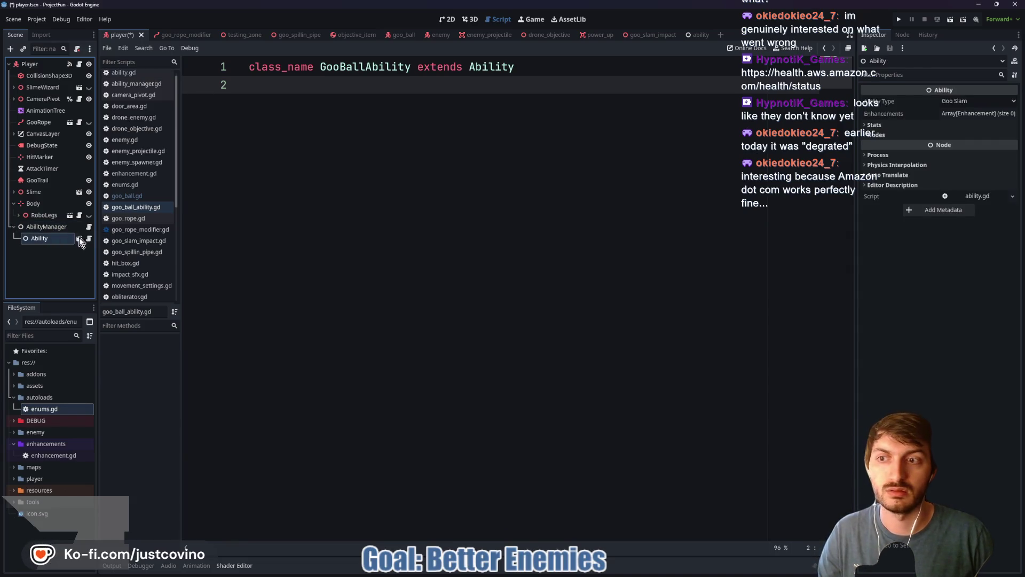
Replace the new Ability node's ability.gd script with the existing goo_ball_ability.gd.
left_click(89, 238)
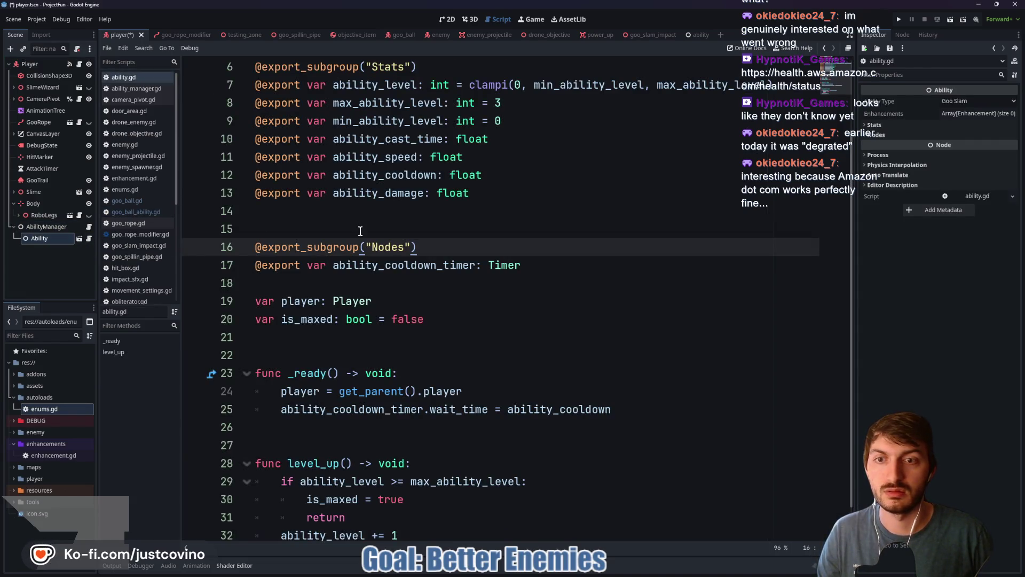
left_click(52, 239)
left_click(78, 46)
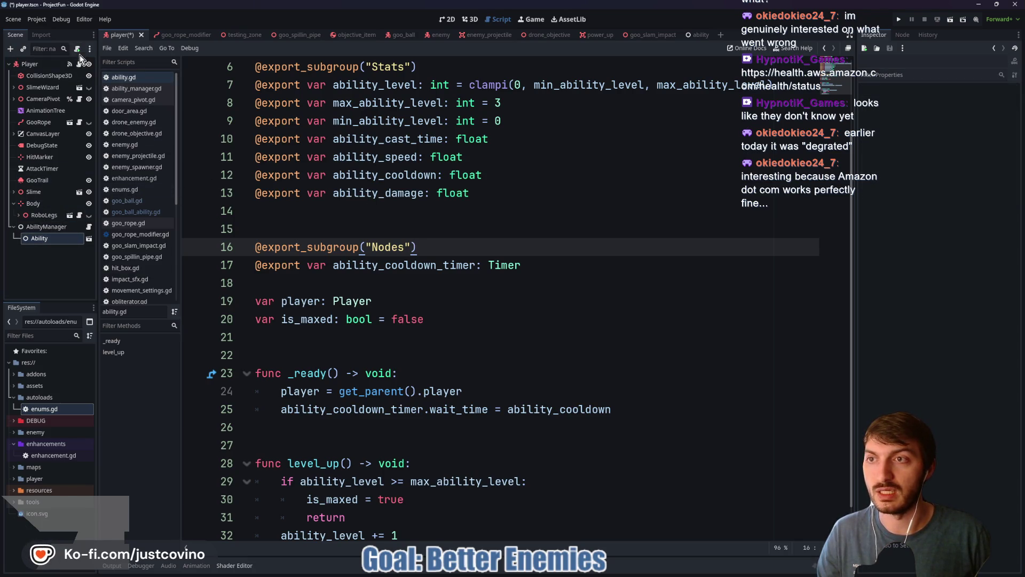
left_click(78, 52)
left_click(598, 273)
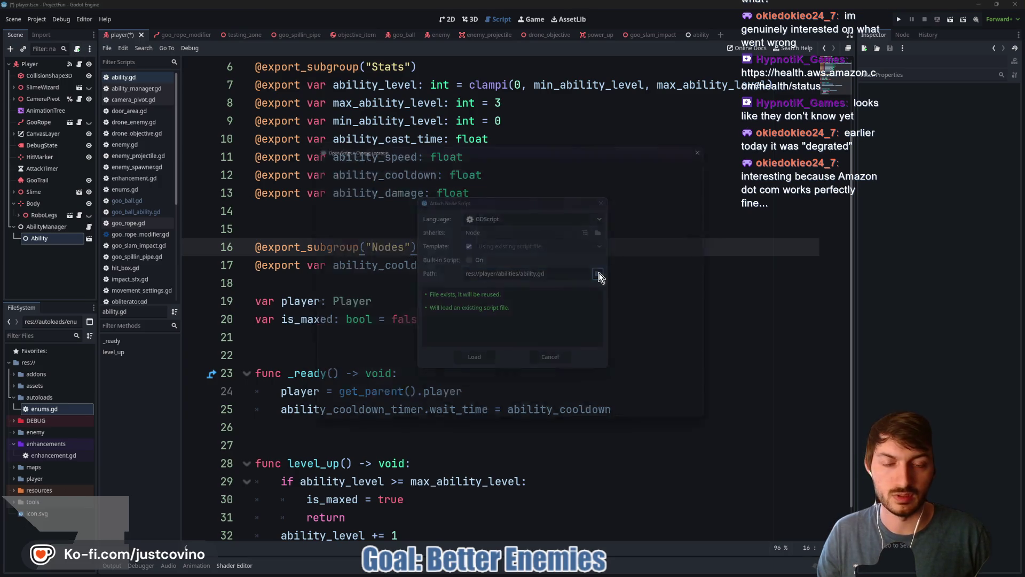
left_click(474, 202)
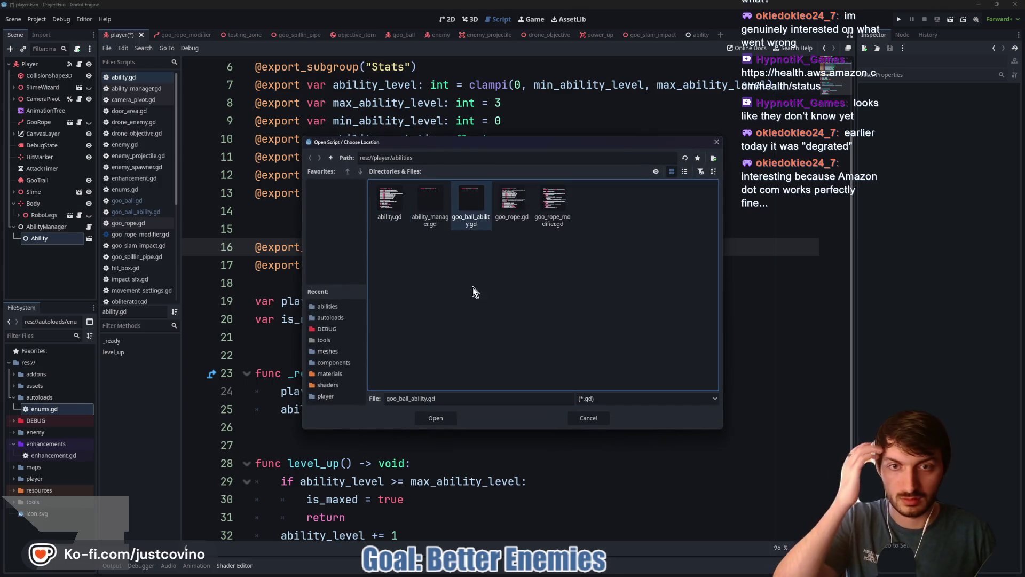
left_click(455, 420)
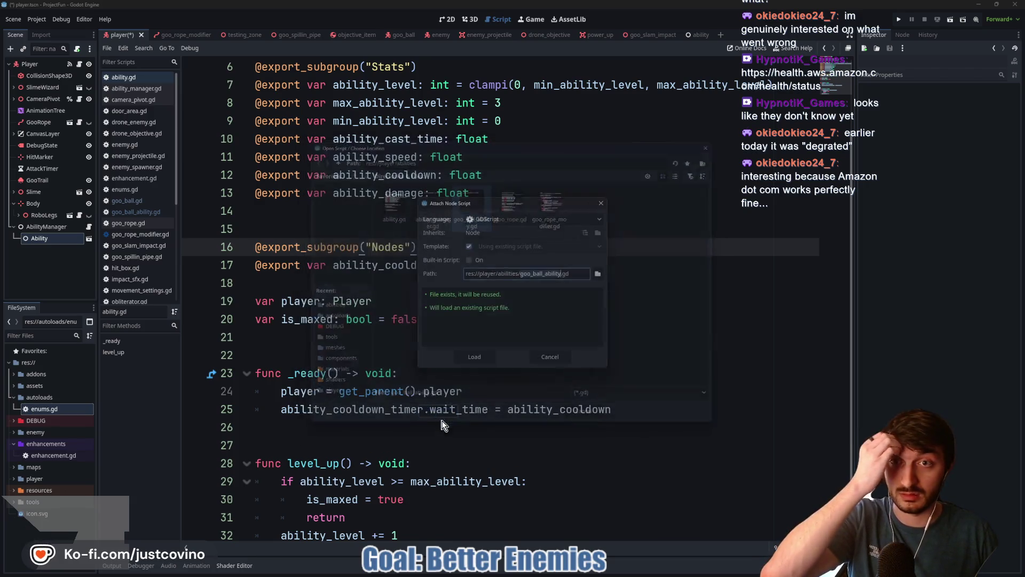
left_click(479, 360)
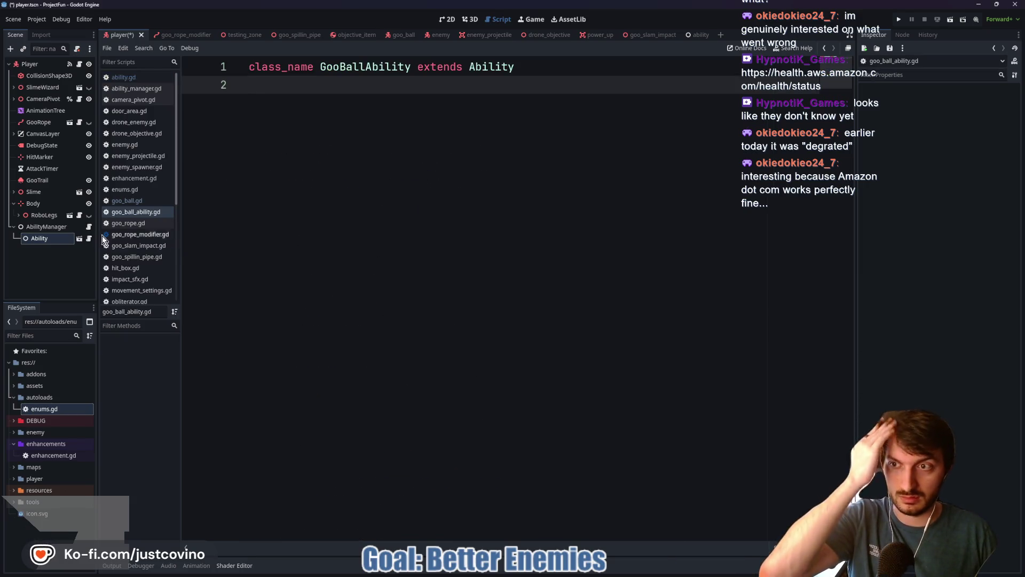
left_click(40, 238)
left_click(904, 133)
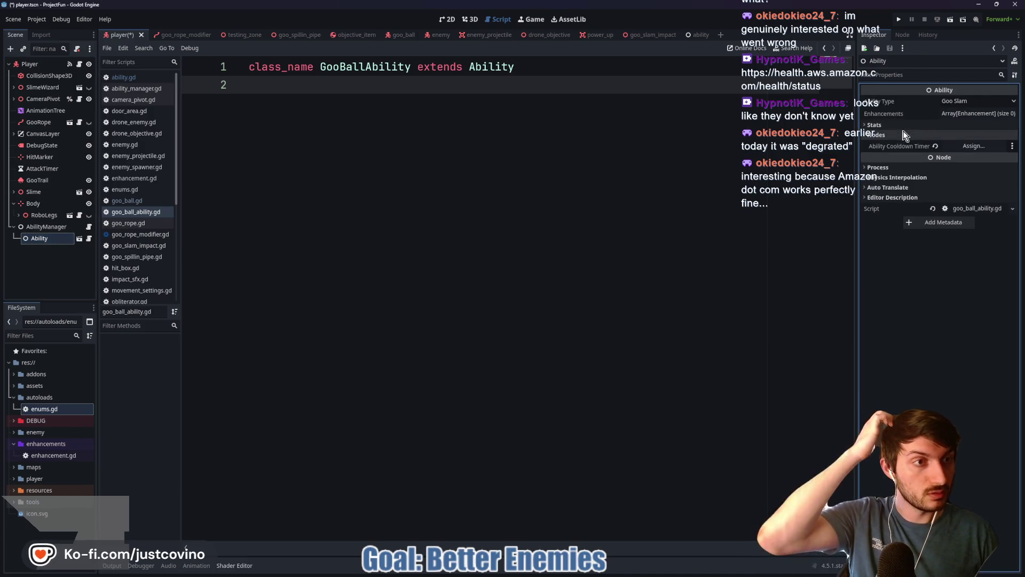
Enable Editable Children on Ability and assign its CooldownTimer as the Ability Cooldown Timer.
left_click(970, 144)
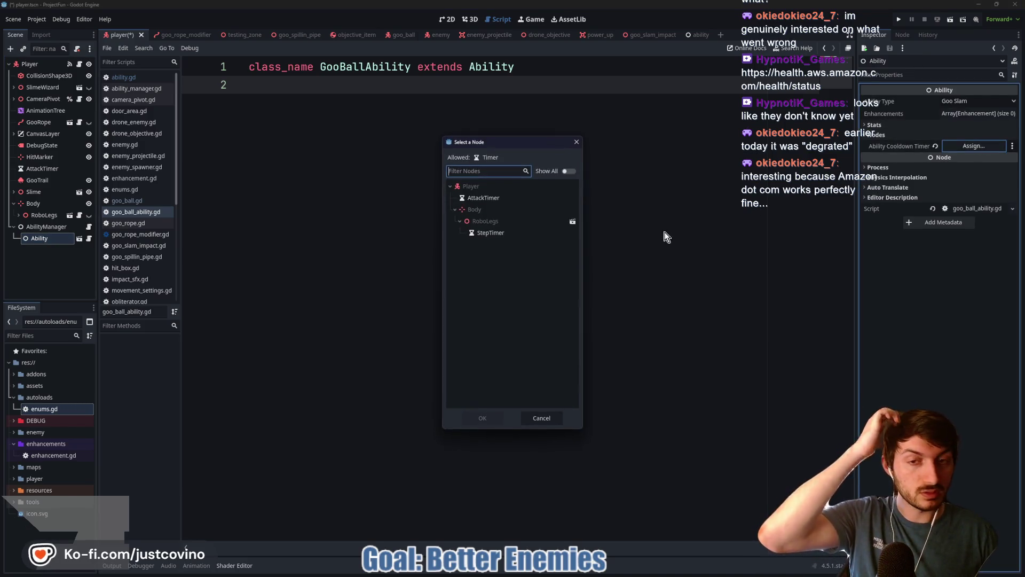
left_click(576, 142)
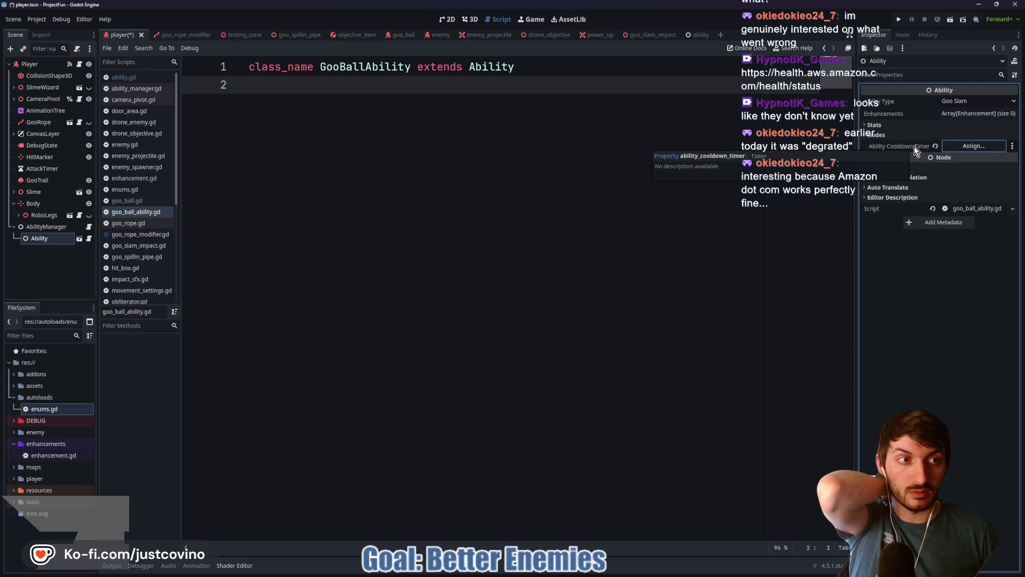
right_click(50, 241)
left_click(90, 493)
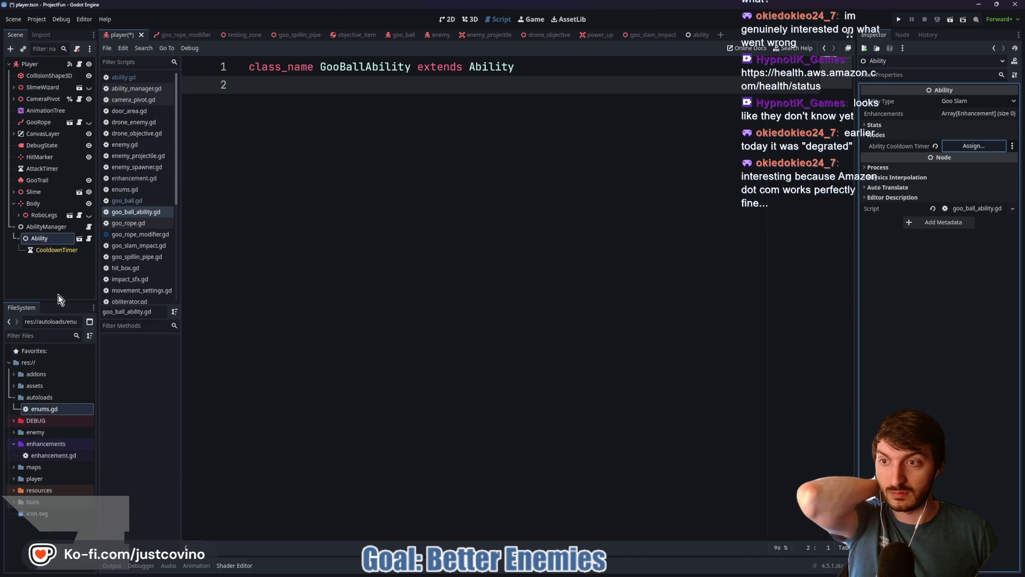
left_click(973, 146)
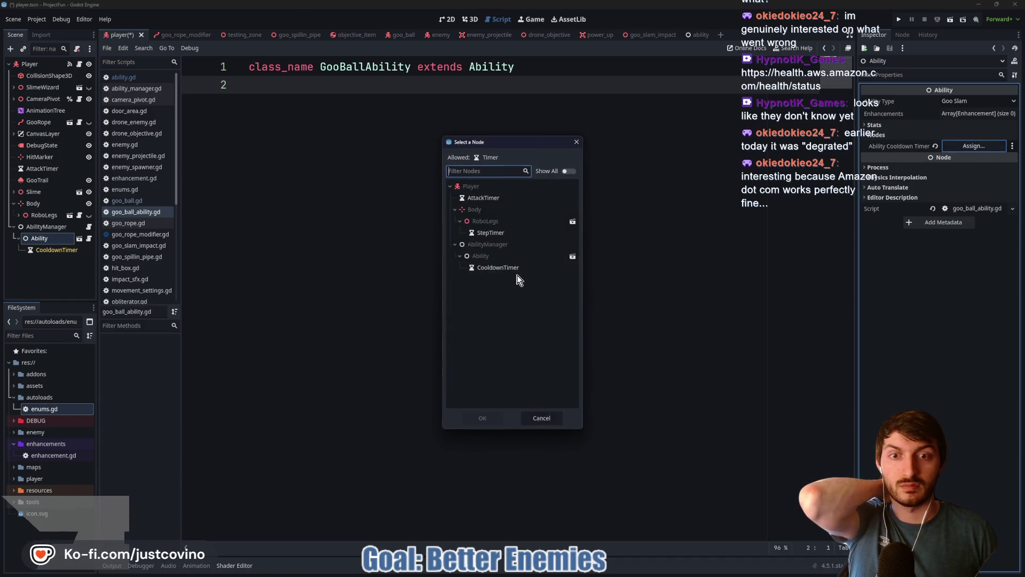
left_click(482, 419)
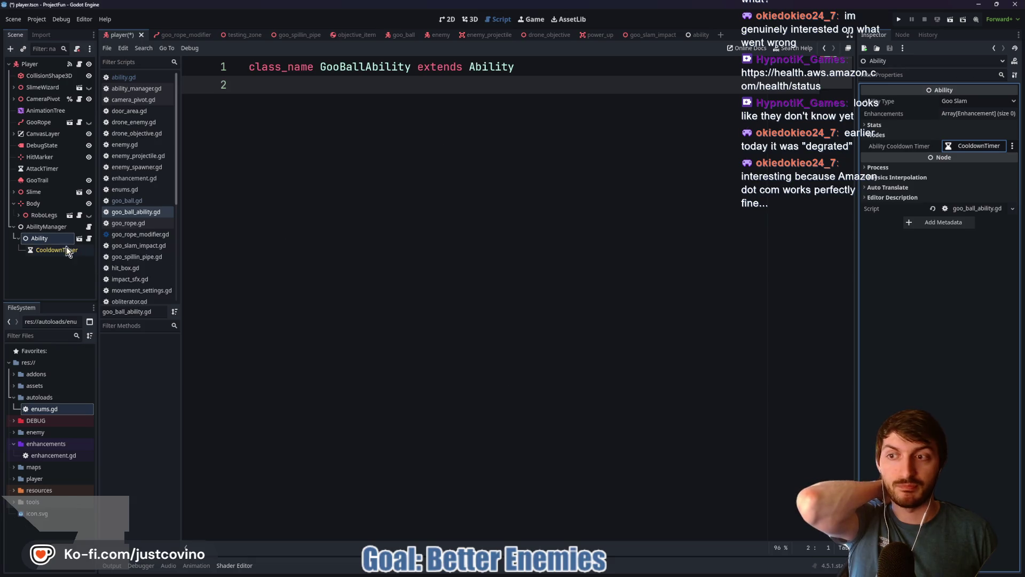
Rename the Ability node to GooBallAbility and save the player scene.
double_click(43, 239)
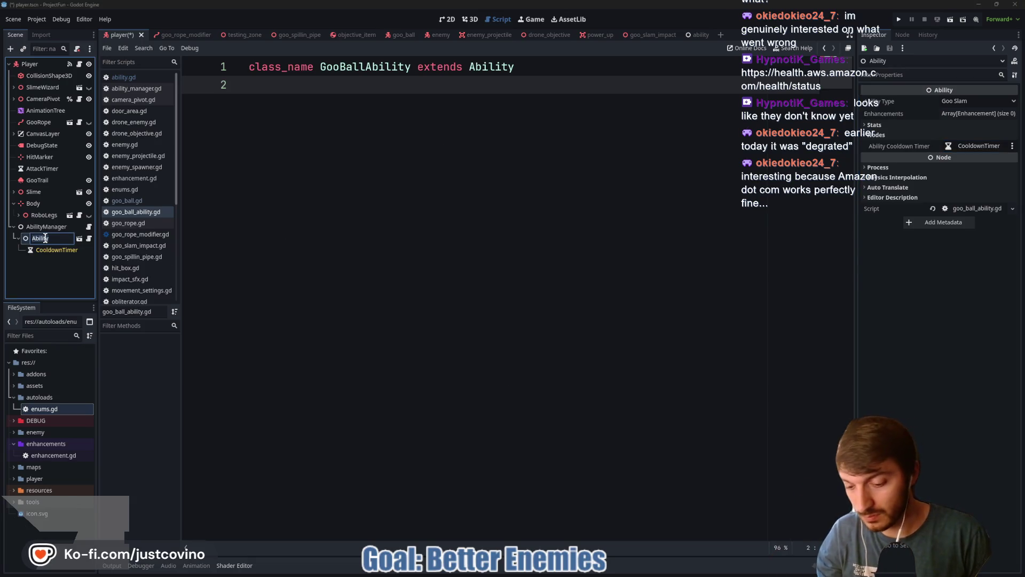
type("GooBallAbility")
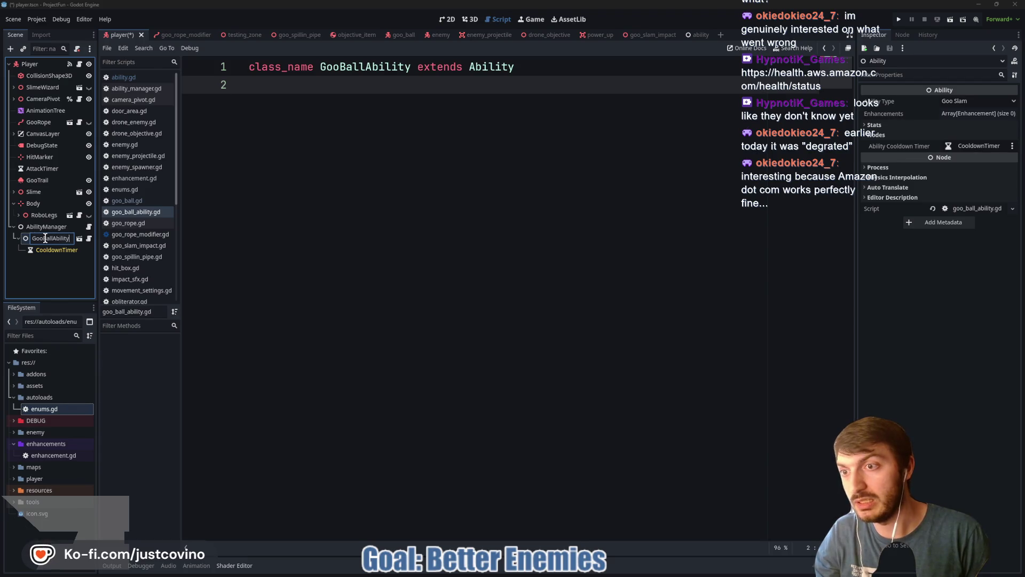
left_click(426, 167)
key("ctrl+s")
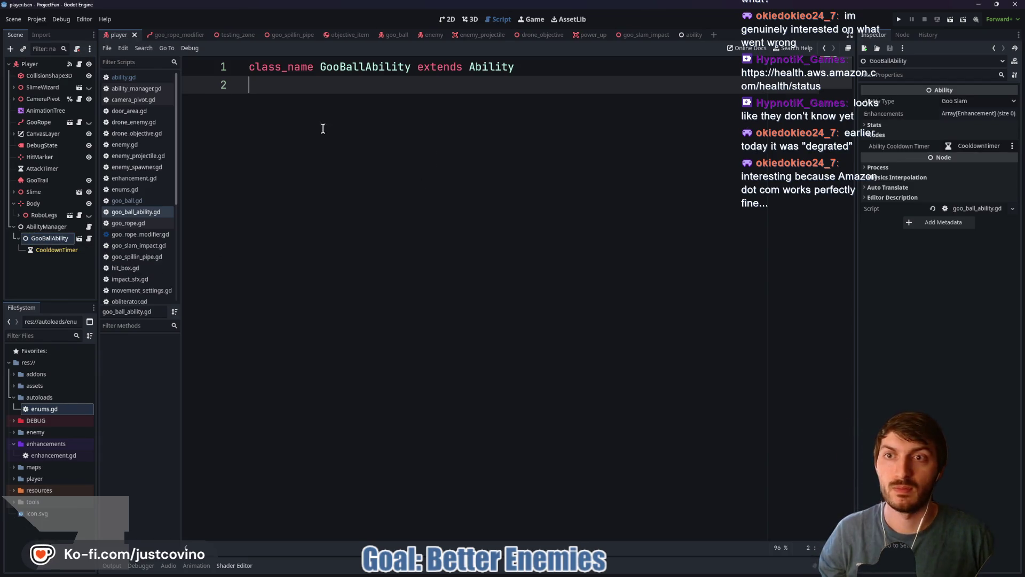
left_click(89, 226)
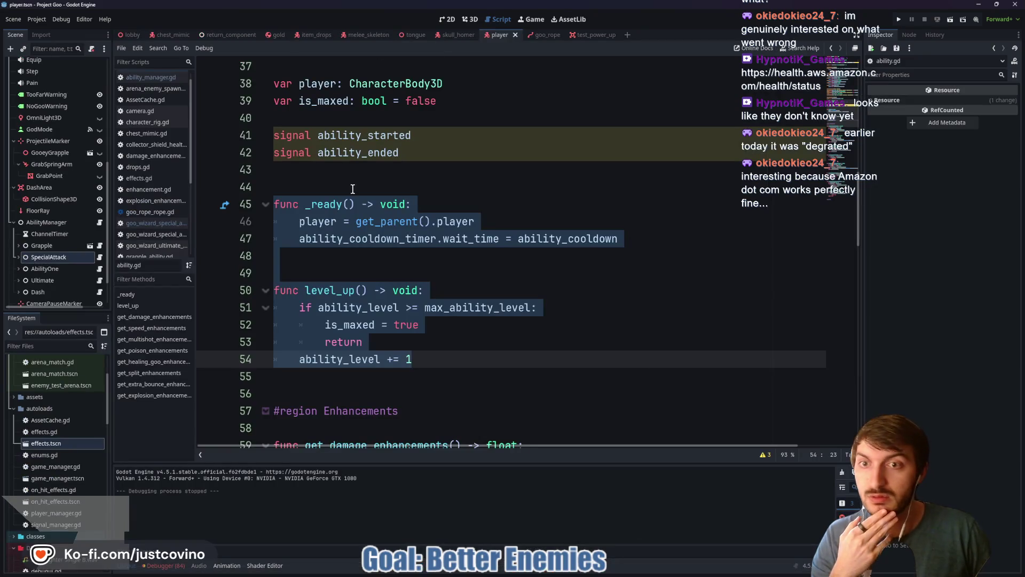
Open Project Goo's AbilityManager script and scroll through it for reference.
left_click(472, 239)
left_click(100, 223)
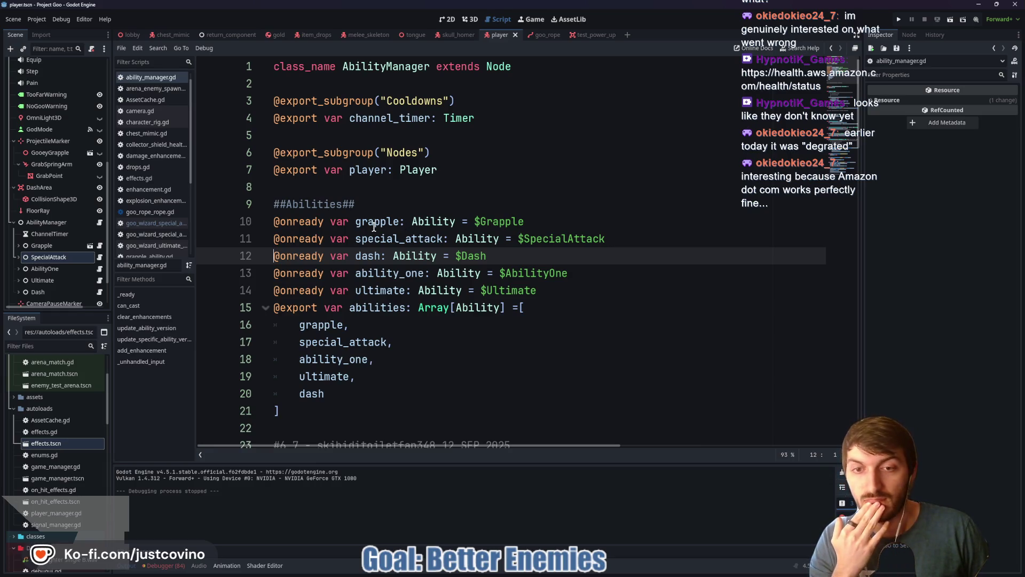
scroll(486, 299, "down", 4)
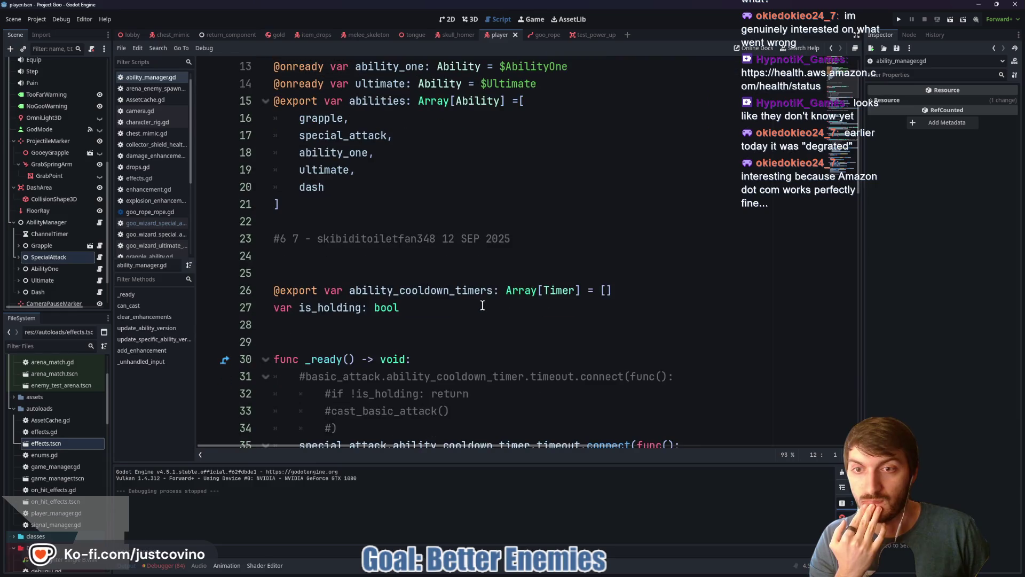
scroll(482, 305, "down", 6)
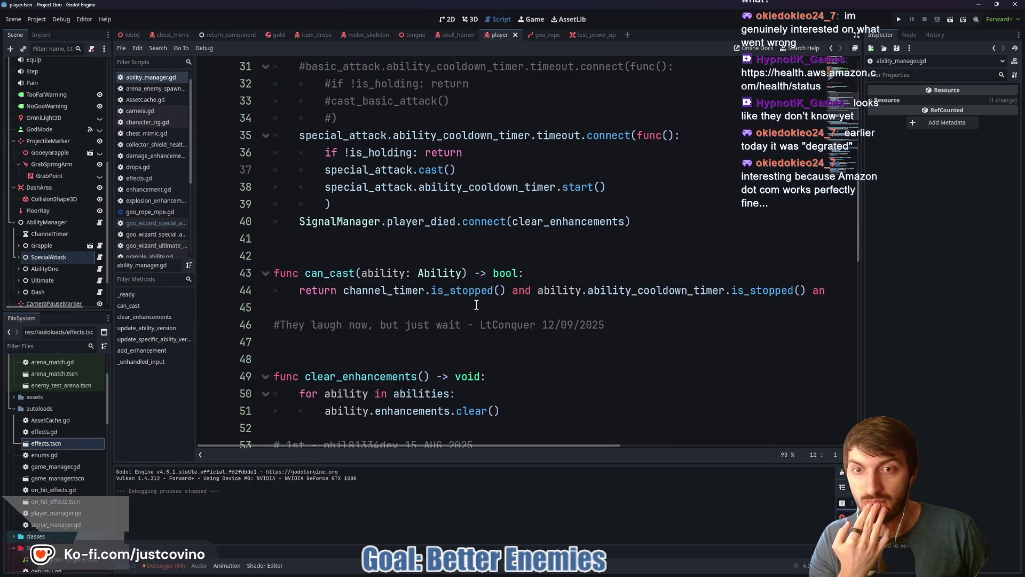
scroll(475, 305, "down", 6)
scroll(472, 305, "down", 7)
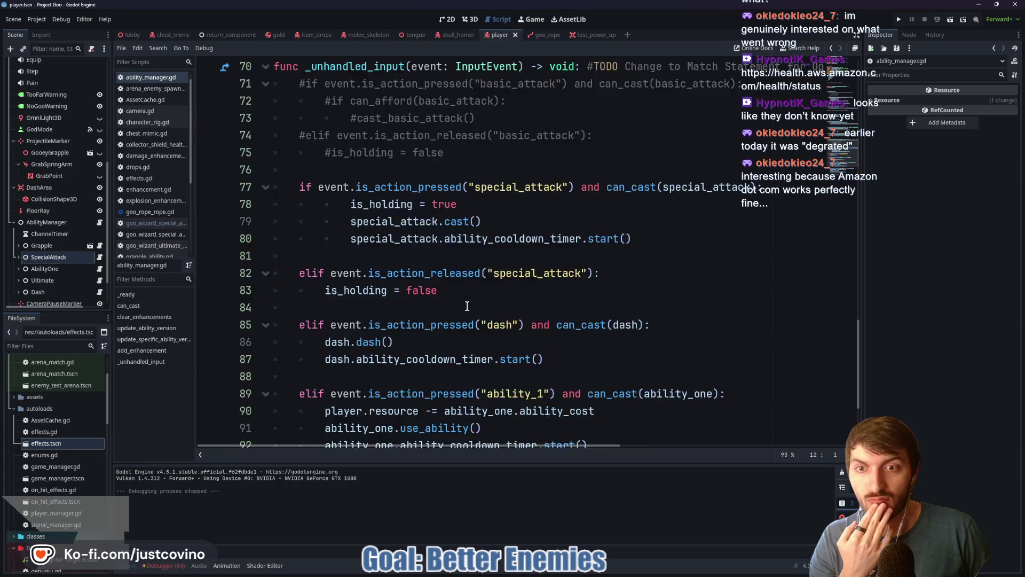
scroll(468, 306, "down", 1)
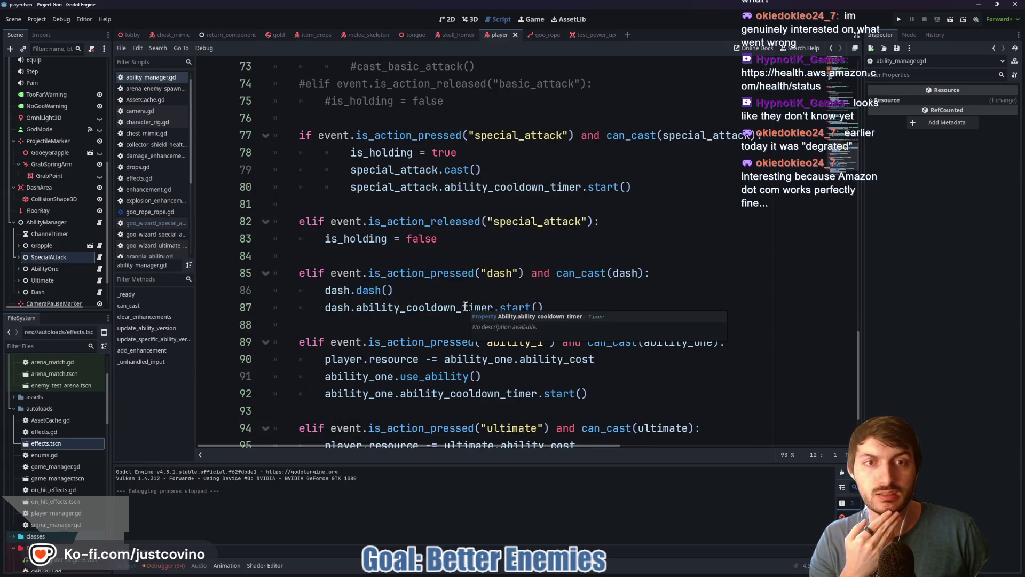
double_click(630, 272)
scroll(598, 299, "up", 20)
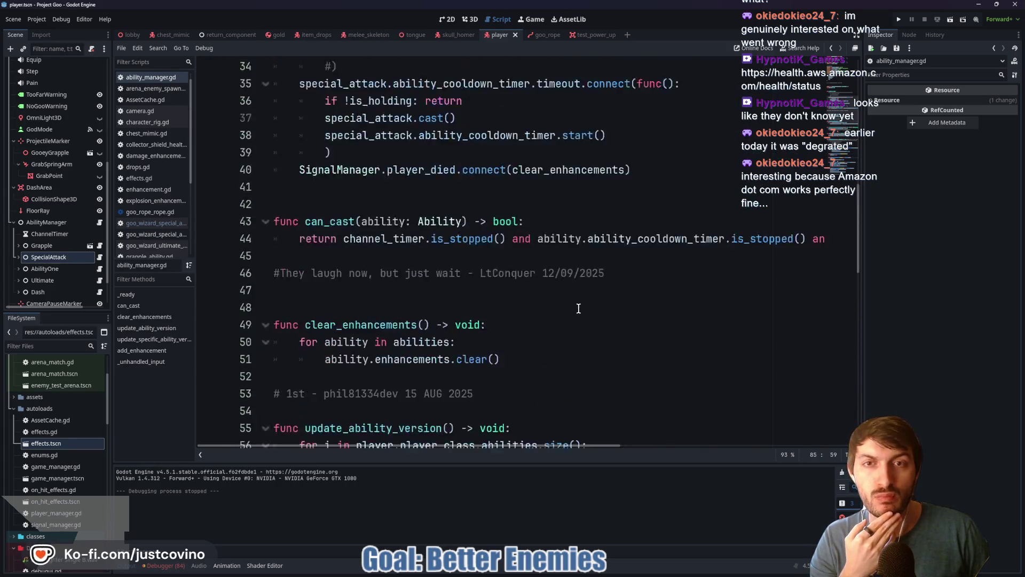
scroll(579, 308, "up", 4)
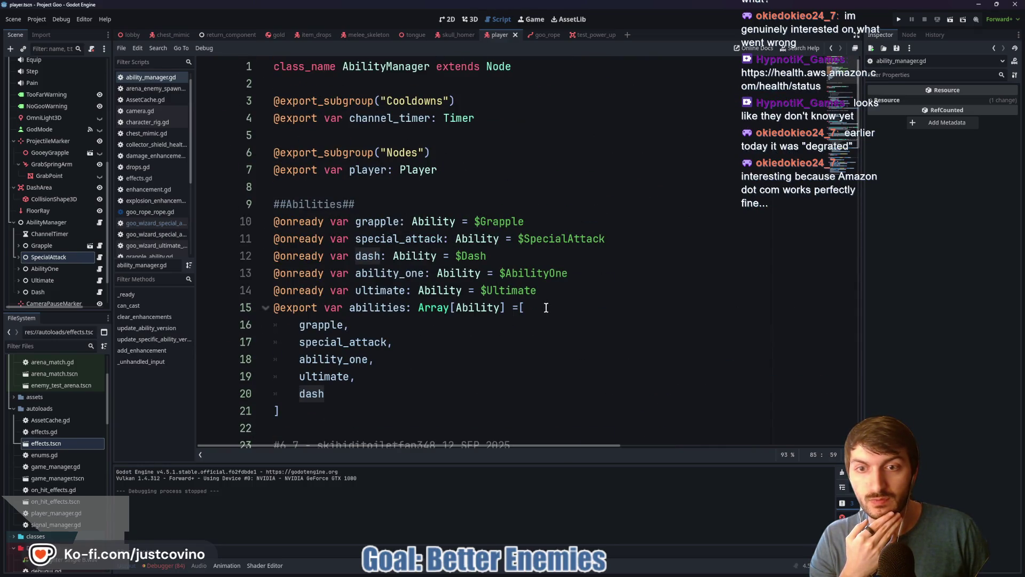
scroll(549, 308, "down", 20)
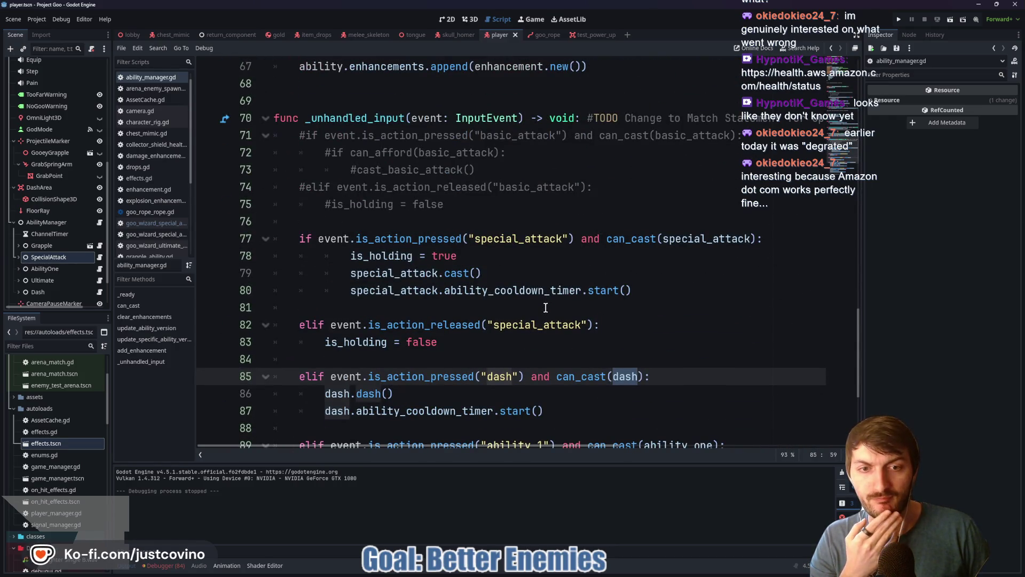
scroll(546, 308, "down", 3)
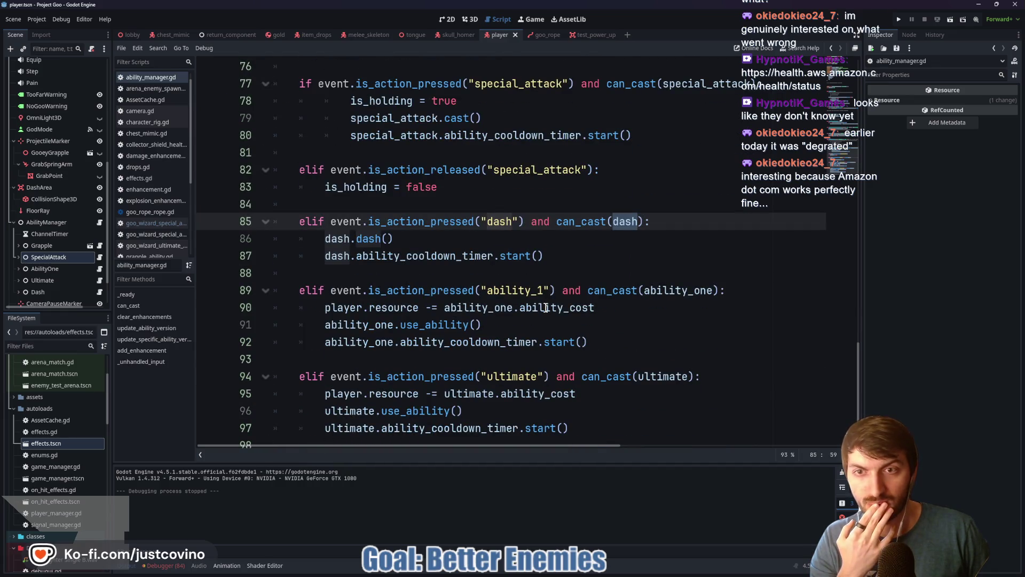
scroll(544, 307, "up", 1)
scroll(544, 307, "up", 20)
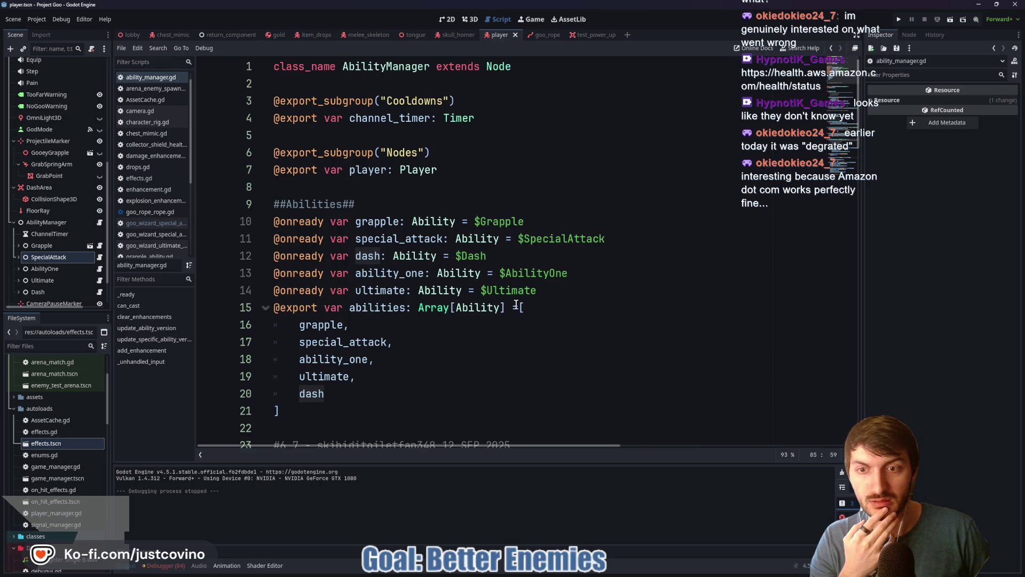
Examine the abilities array declarations on lines 14–15, then switch to the ProjectFun window.
triple_click(546, 307)
left_click(578, 287)
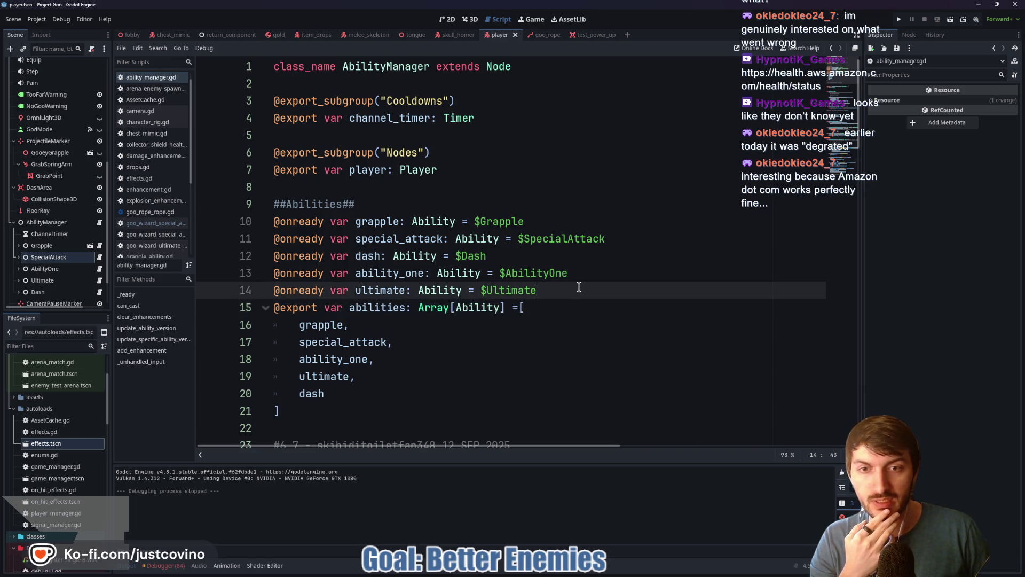
double_click(393, 307)
scroll(538, 307, "down", 16)
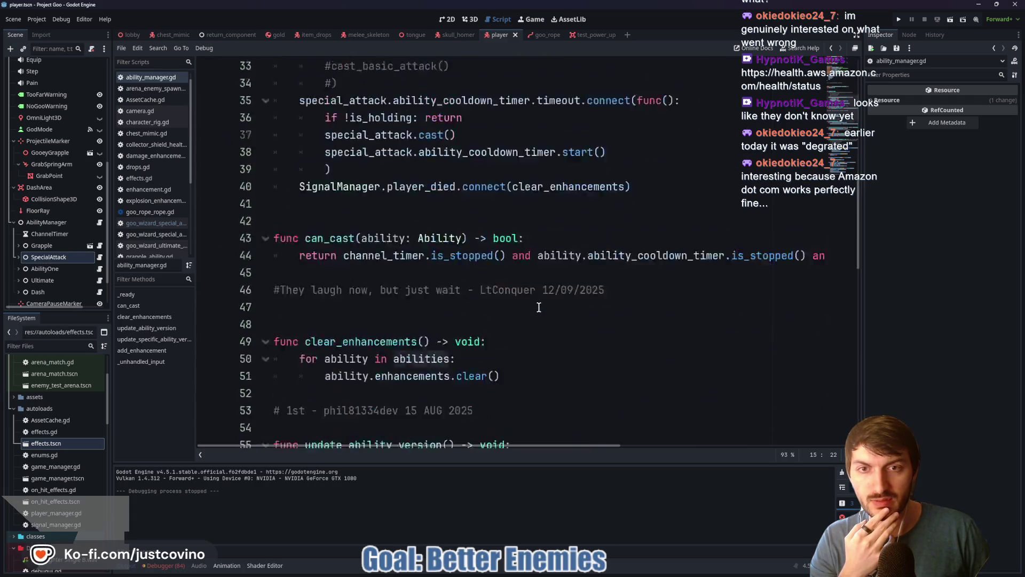
scroll(538, 307, "up", 2)
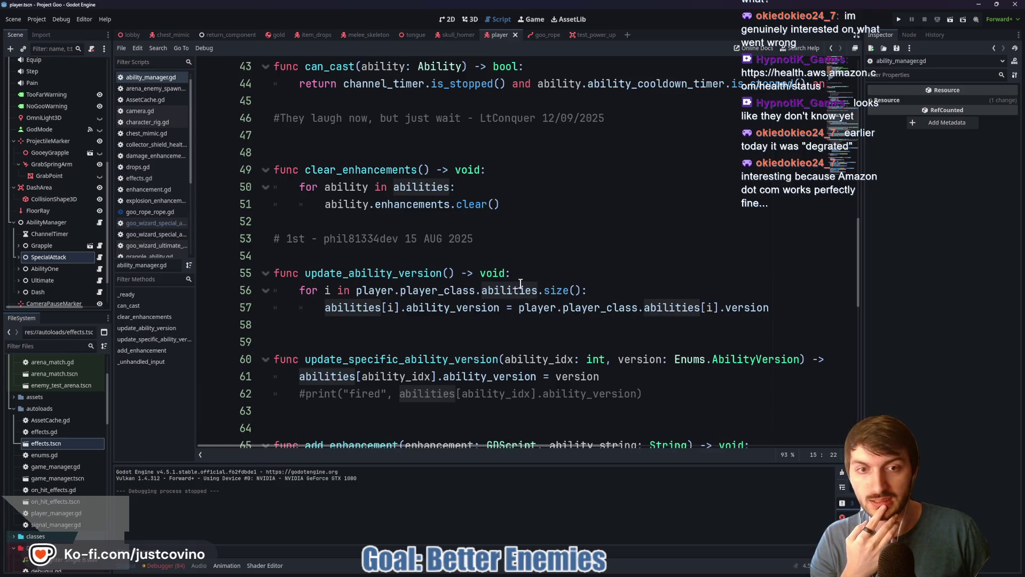
scroll(567, 276, "up", 12)
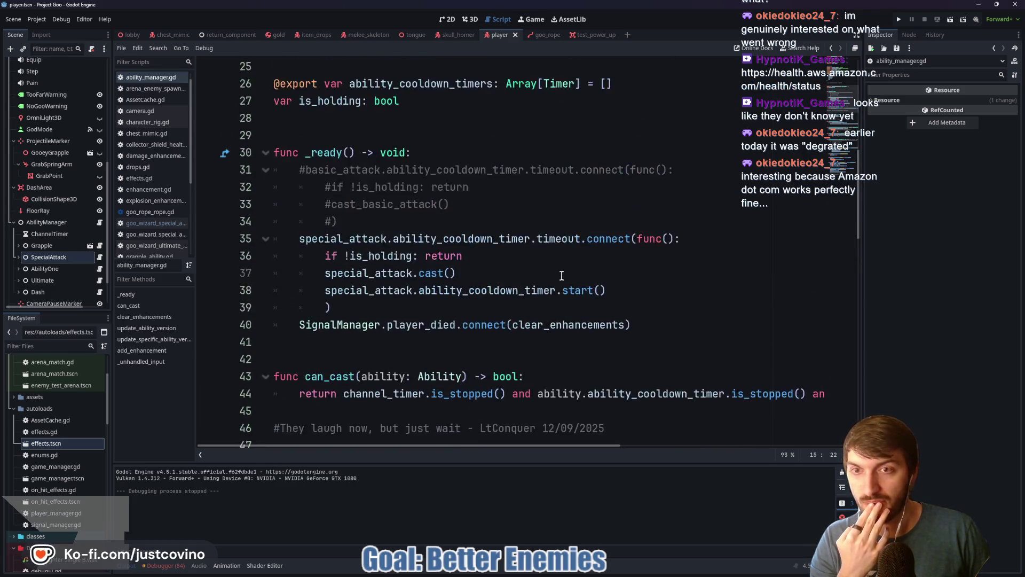
scroll(545, 277, "up", 1)
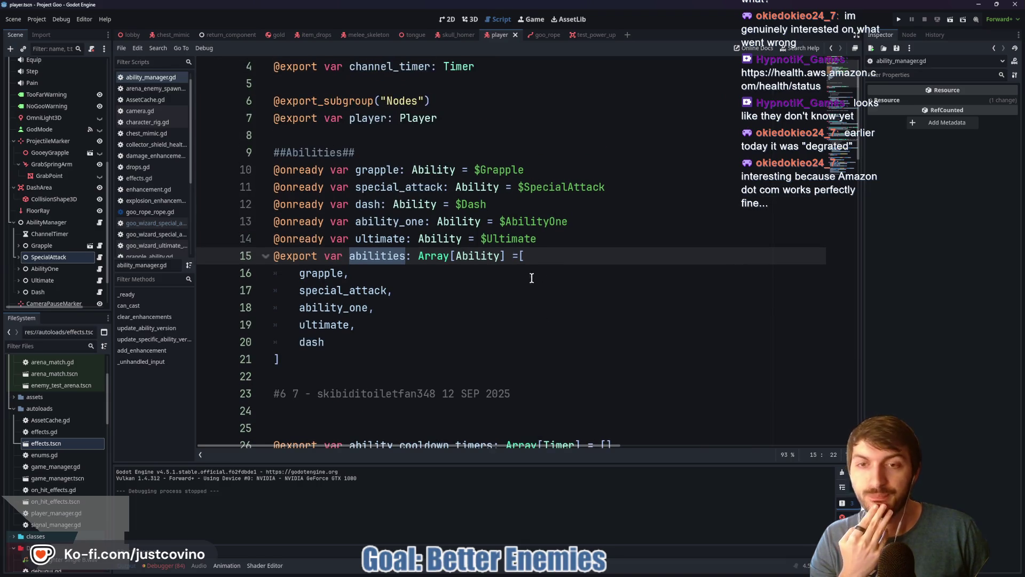
mouse_move(595, 571)
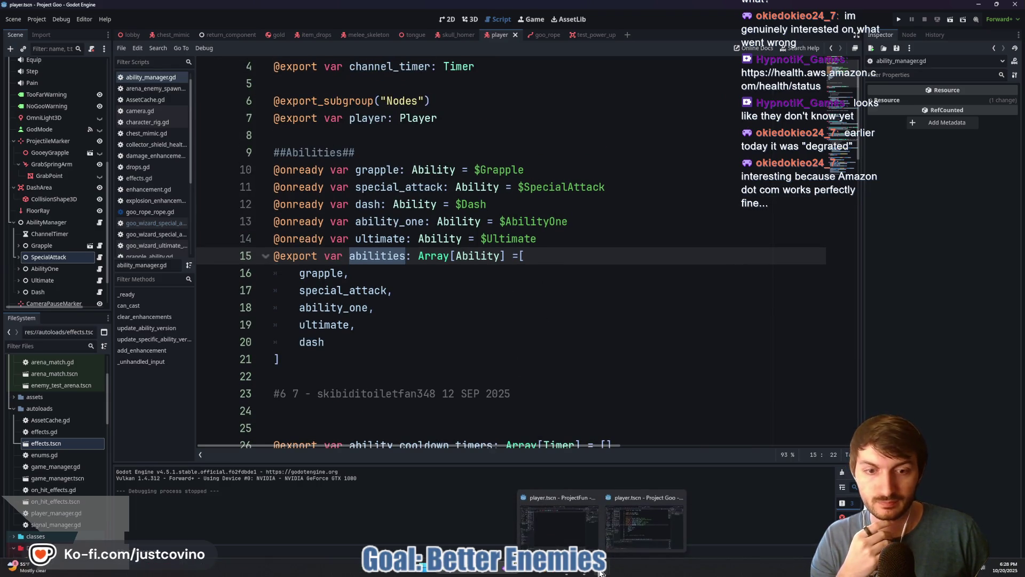
left_click(564, 515)
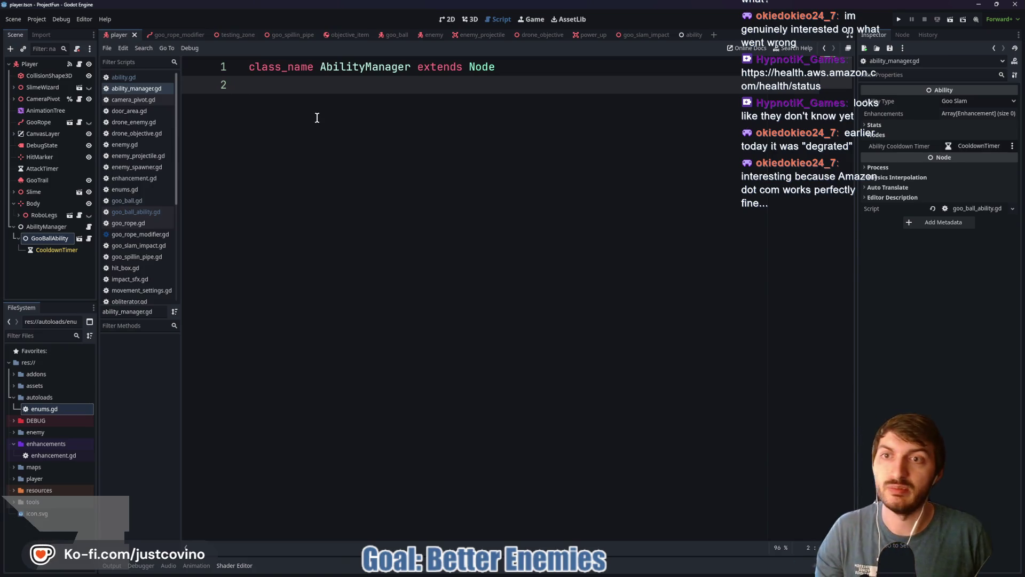
key("Return")
key("Return")
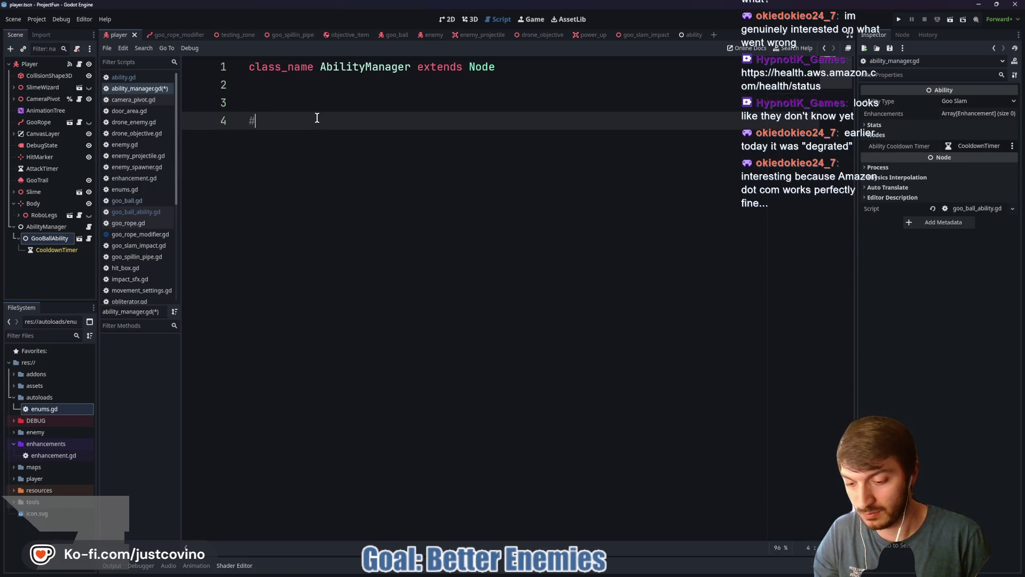
type("##Abilities#")
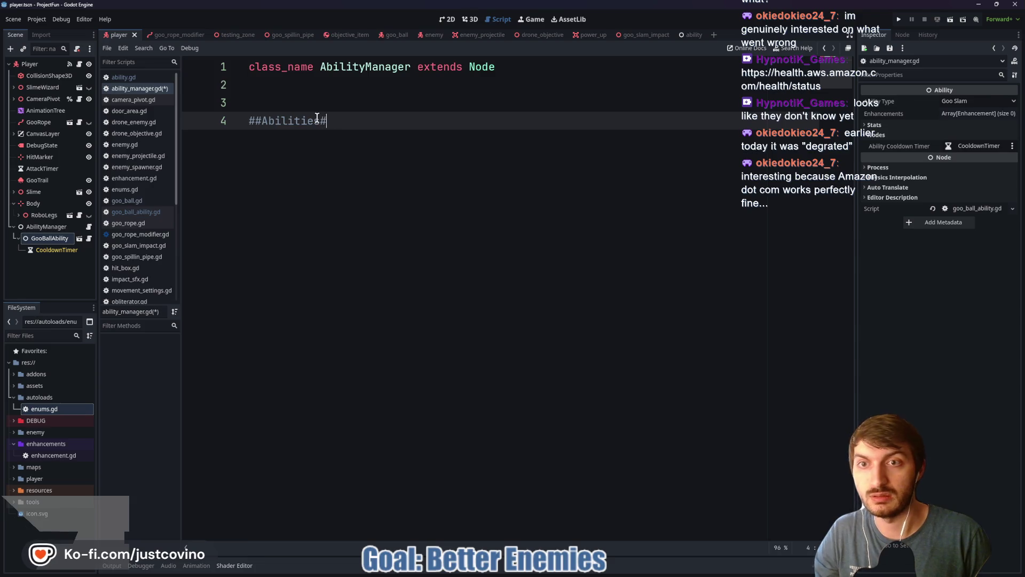
key("Return")
type("@onready var goo_ba")
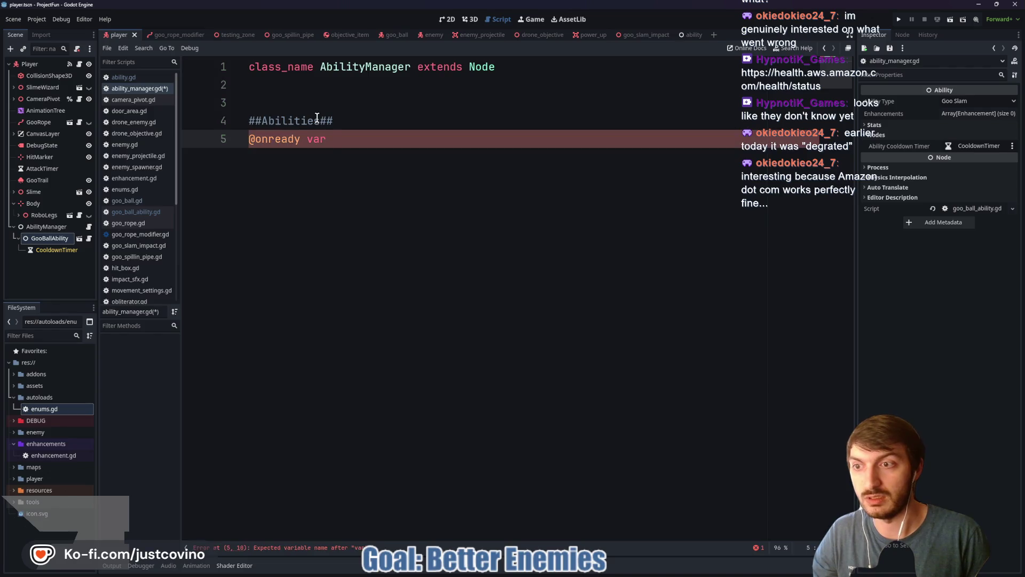
type("ll: Ability =")
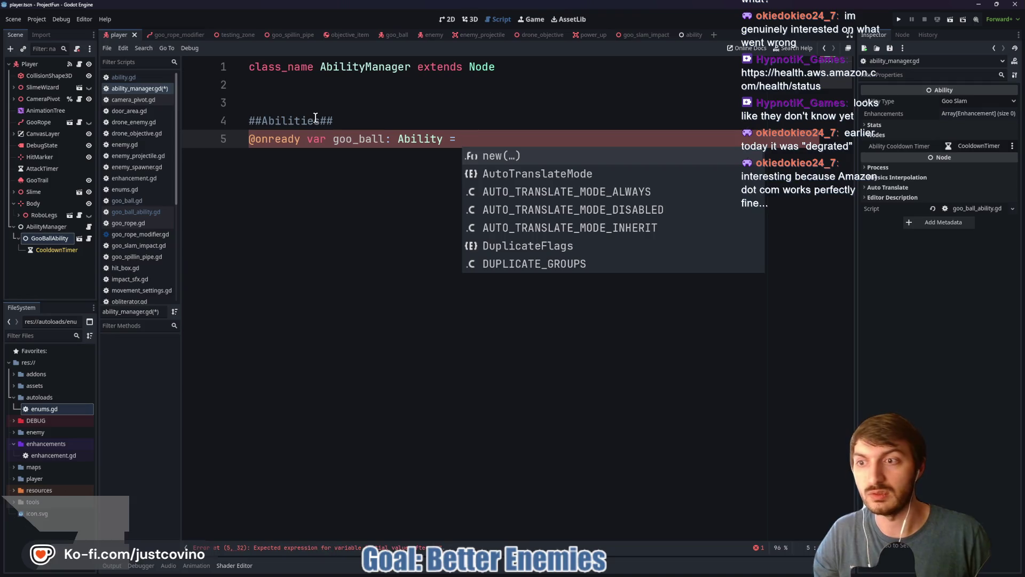
Make GooBallAbility a scene-unique name, assign %GooBallAbility to goo_ball, and save.
right_click(47, 239)
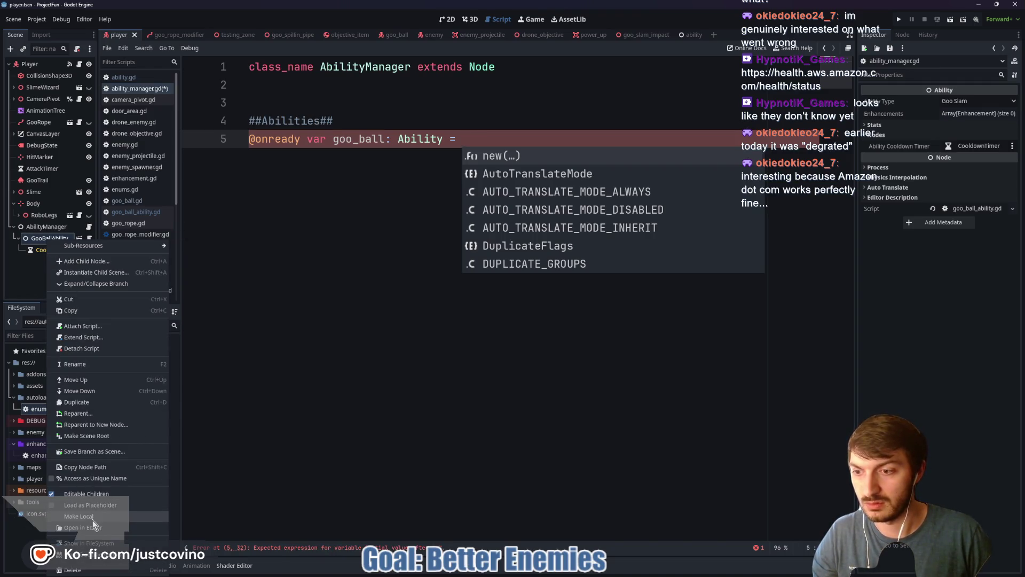
left_click(93, 479)
type("%")
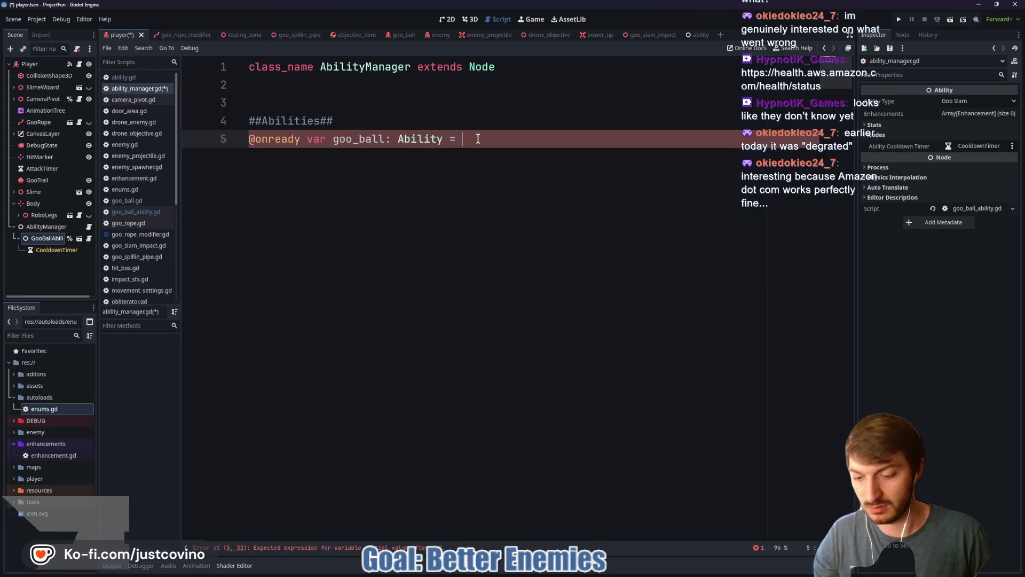
type("GooBal")
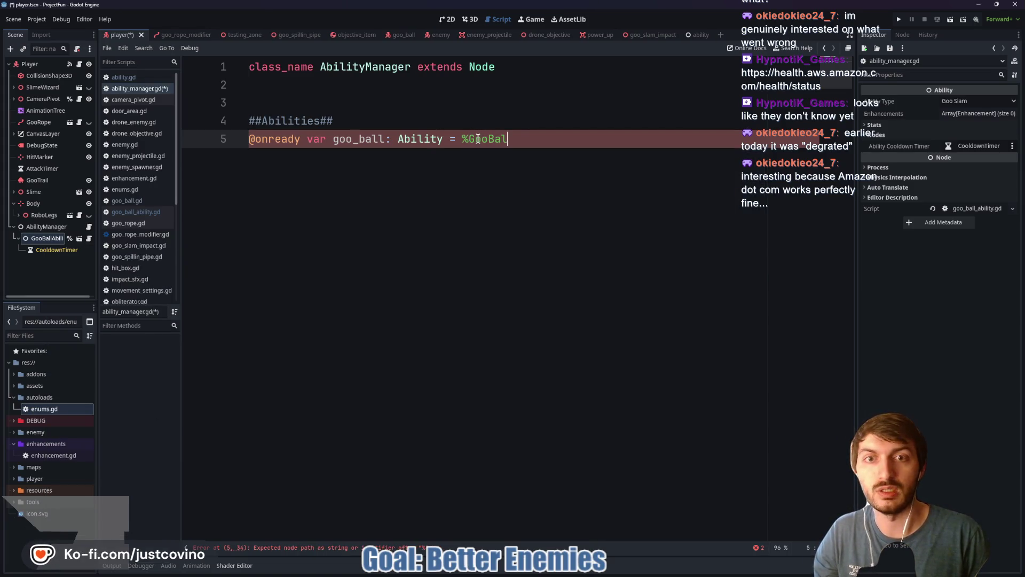
type("lAbility")
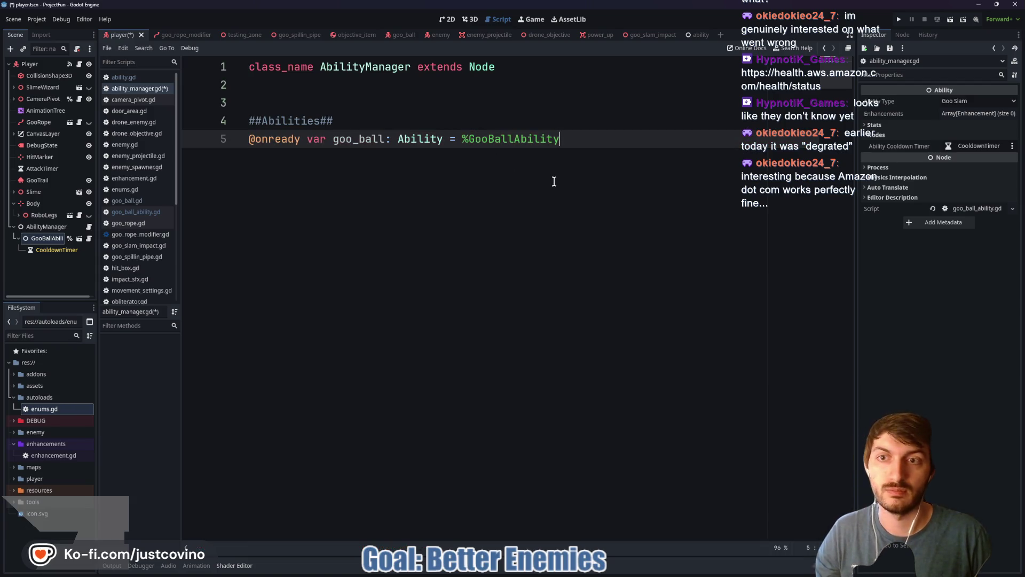
key("ctrl+s")
key("Return")
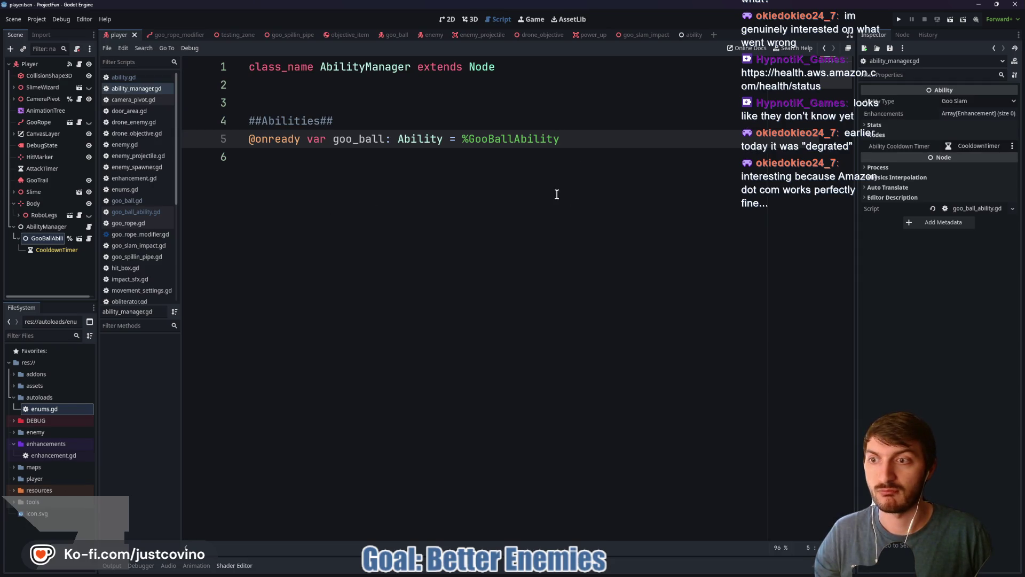
left_click(33, 228)
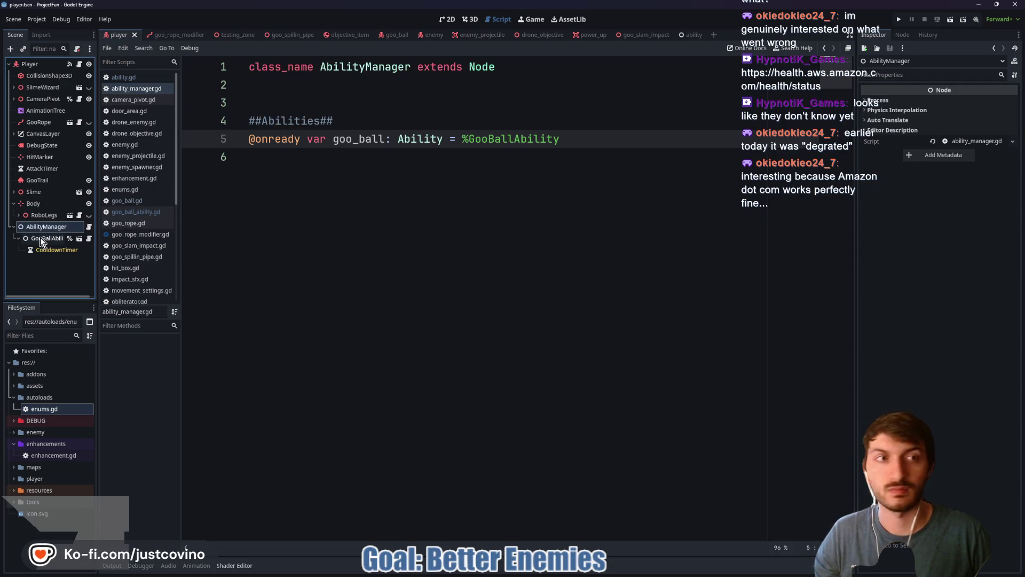
Set GooBallAbility's Ability Type to Goo Ball and save the player scene.
left_click(43, 238)
left_click(975, 102)
left_click(961, 125)
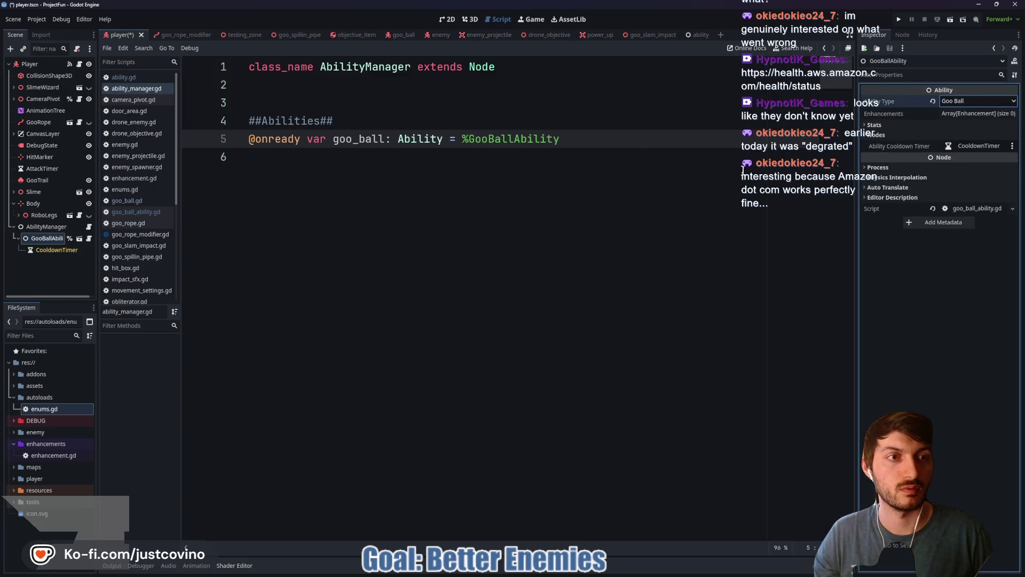
key("ctrl+s")
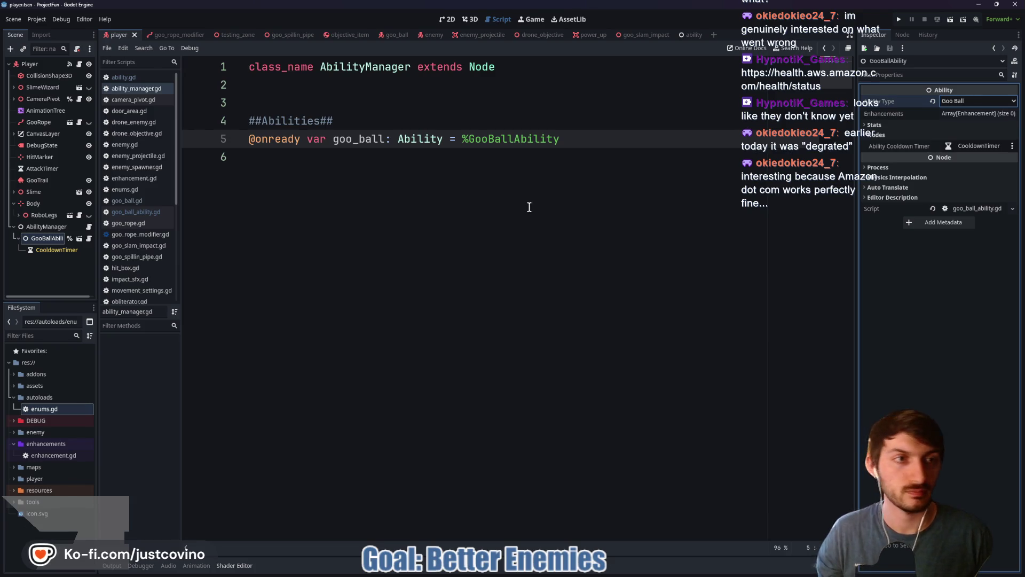
Make the GooBallAbility node local to the scene and open its script.
right_click(33, 241)
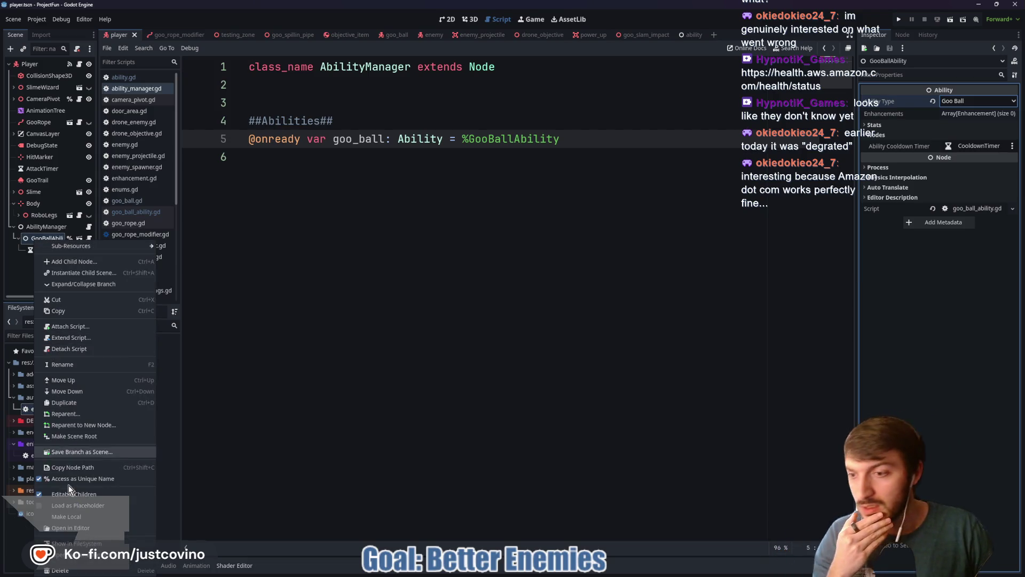
left_click(66, 517)
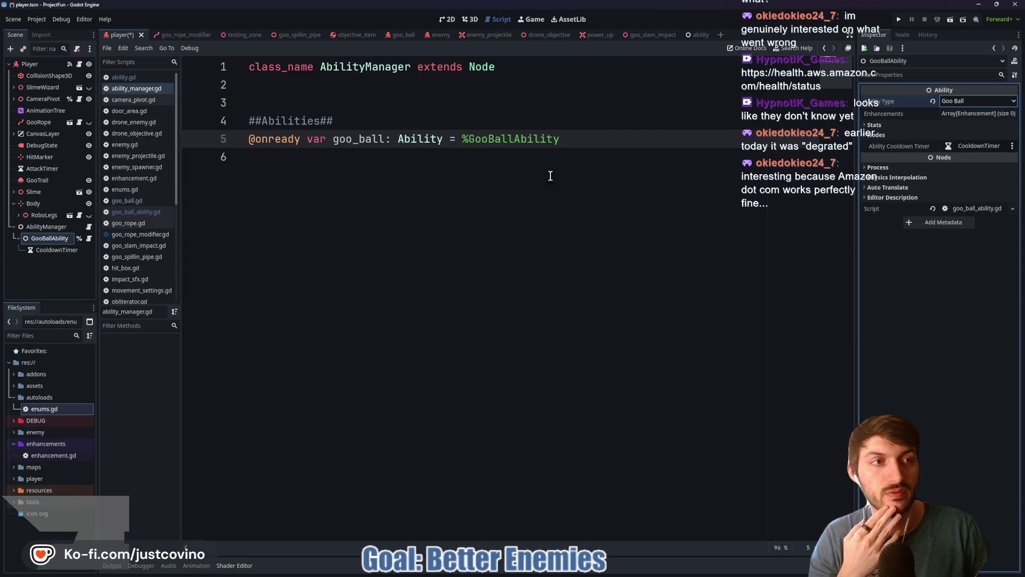
left_click(89, 238)
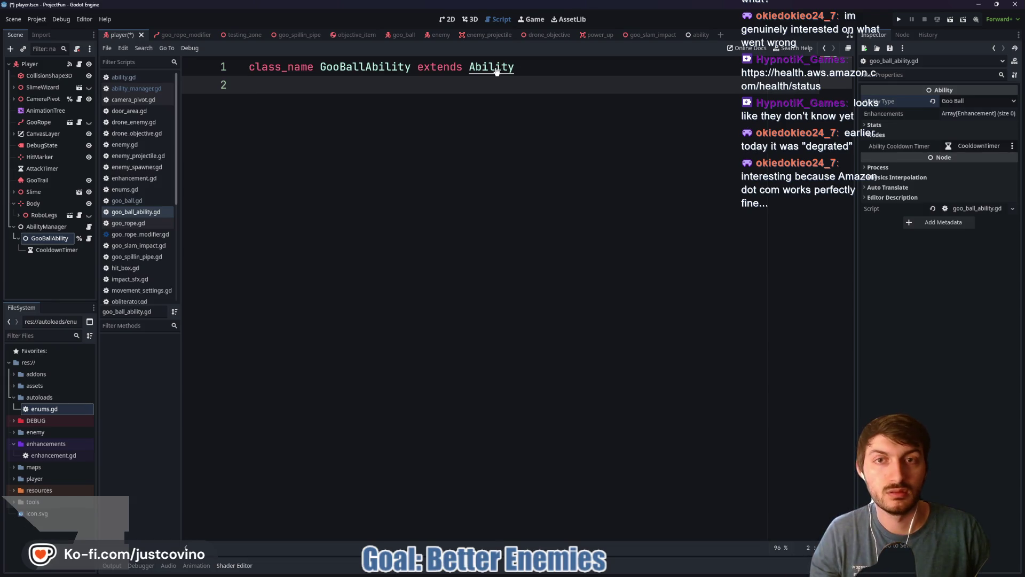
In ability.gd, default the enhancements export to = [] and save the script.
left_click(500, 71, "ctrl")
scroll(565, 183, "up", 2)
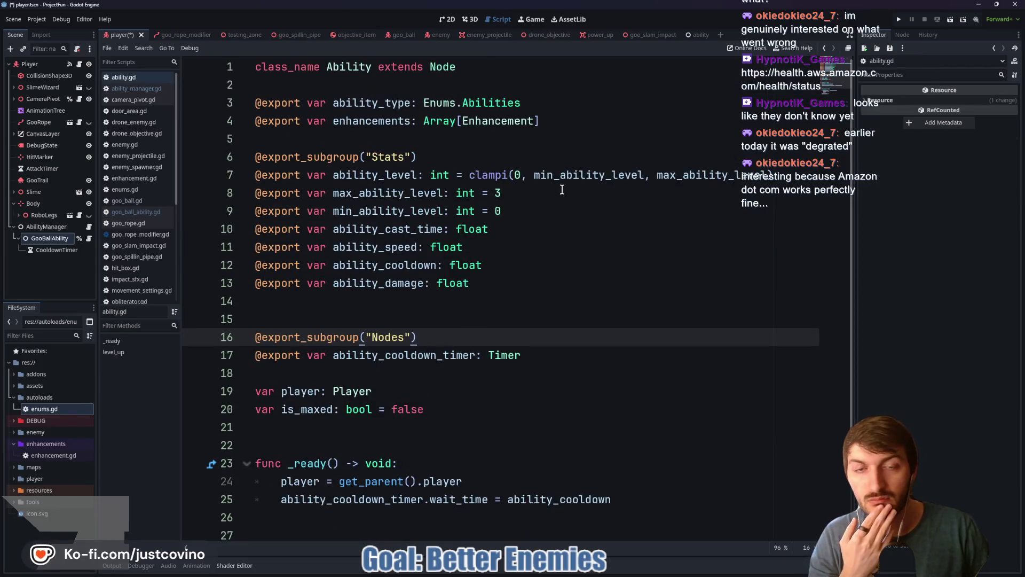
left_click(560, 122)
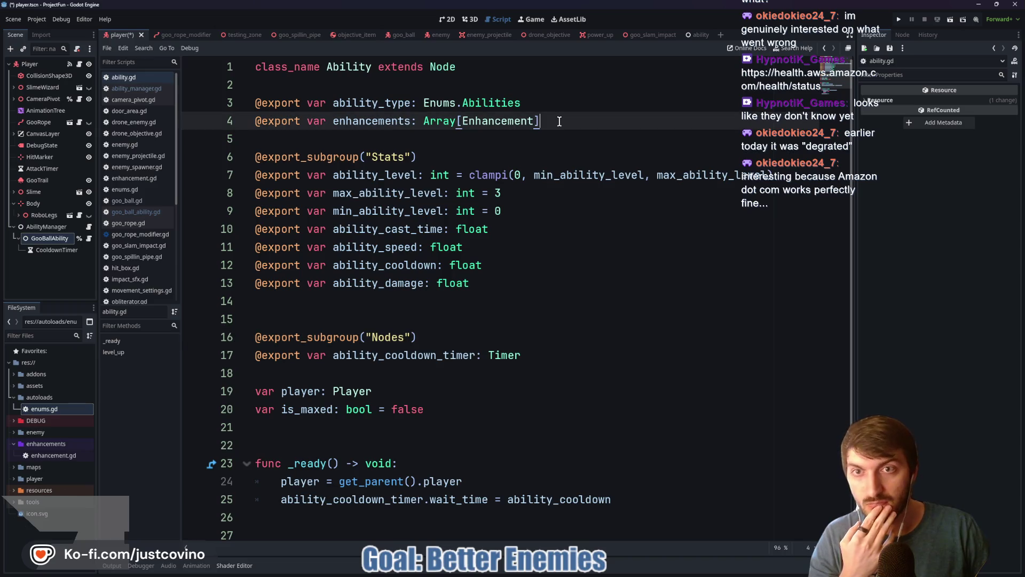
type("= []")
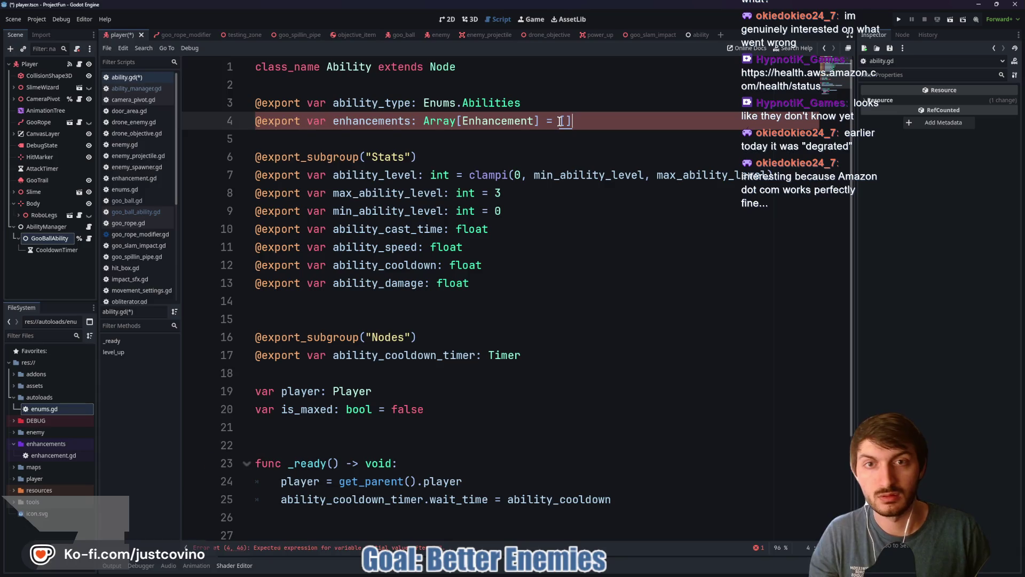
left_click(568, 99)
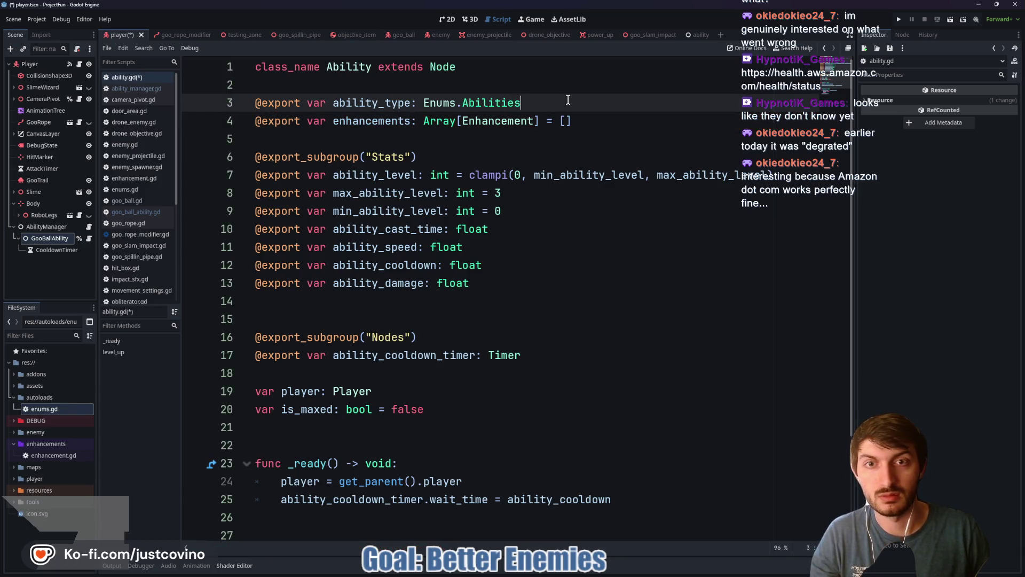
key("ctrl+s")
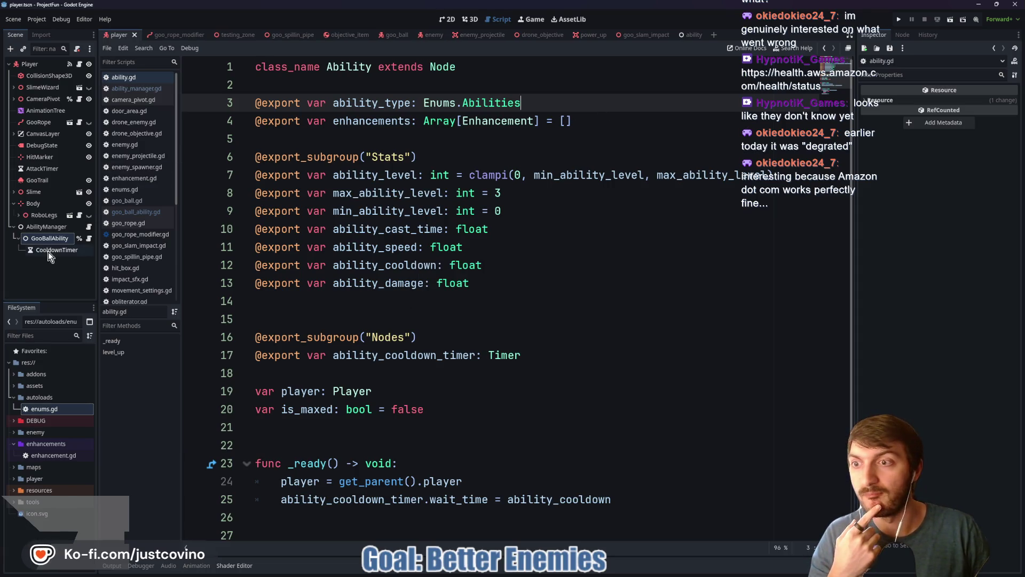
Check GooBallAbility's Enhancements array in the Inspector and reopen goo_ball_ability.gd.
left_click(56, 241)
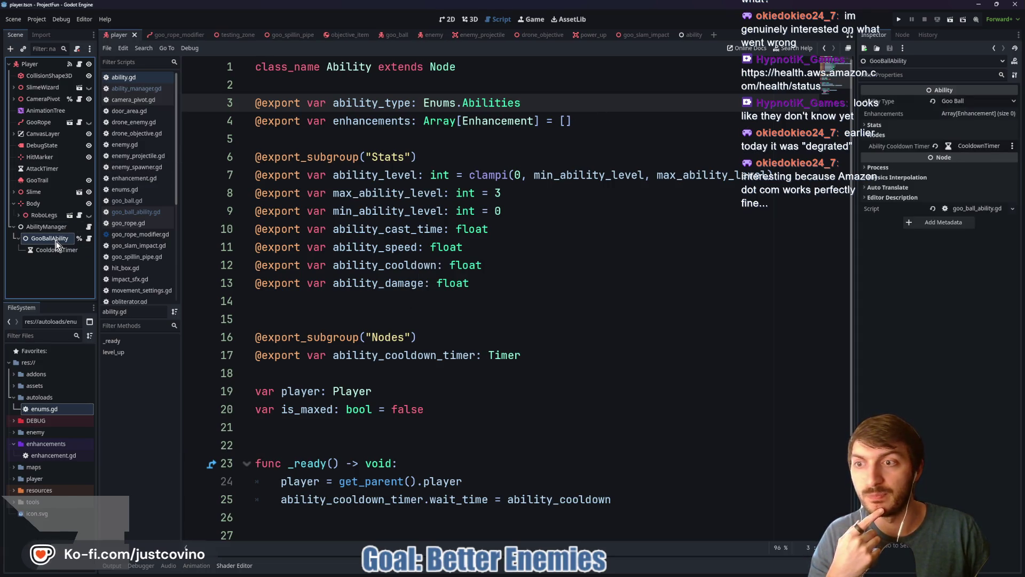
left_click(992, 115)
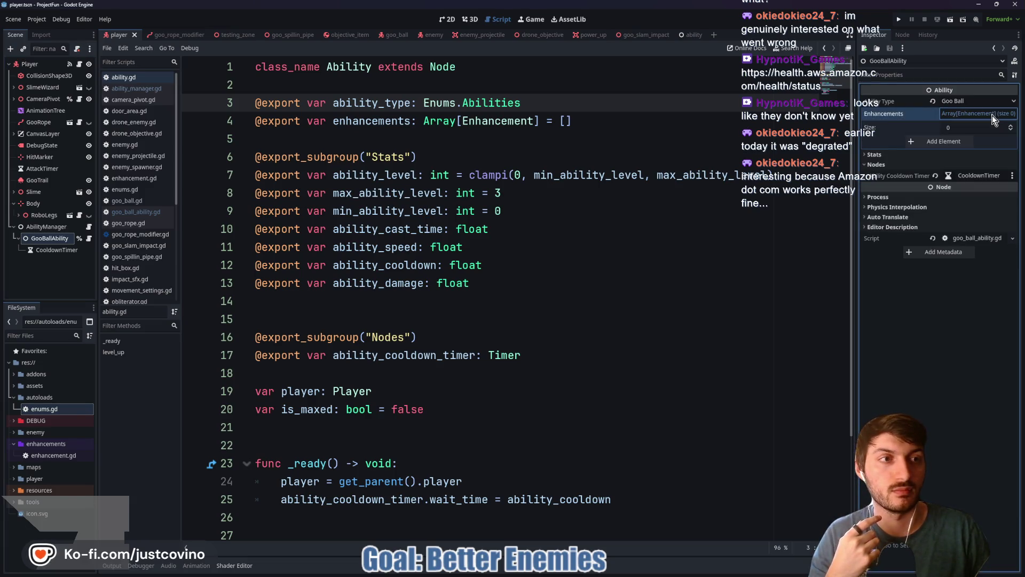
left_click(993, 115)
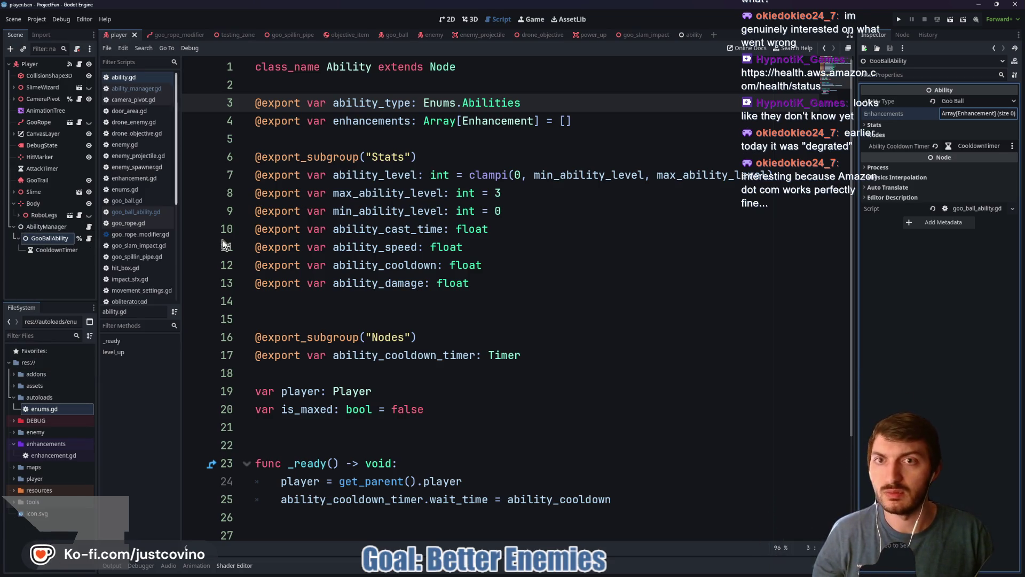
left_click(88, 238)
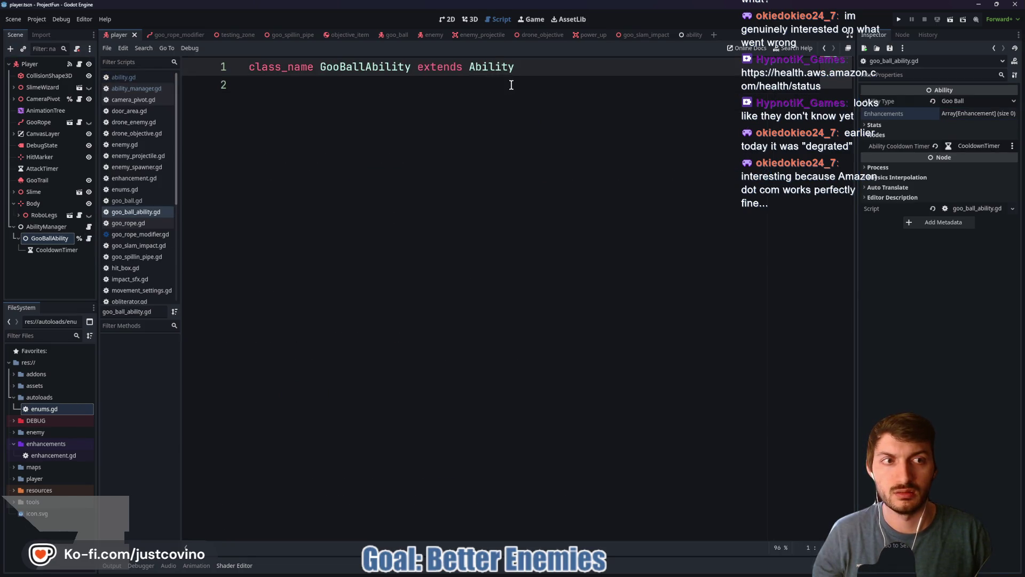
Check the Enhancements array in the Inspector and save the changes.
left_click(973, 114)
left_click(972, 114)
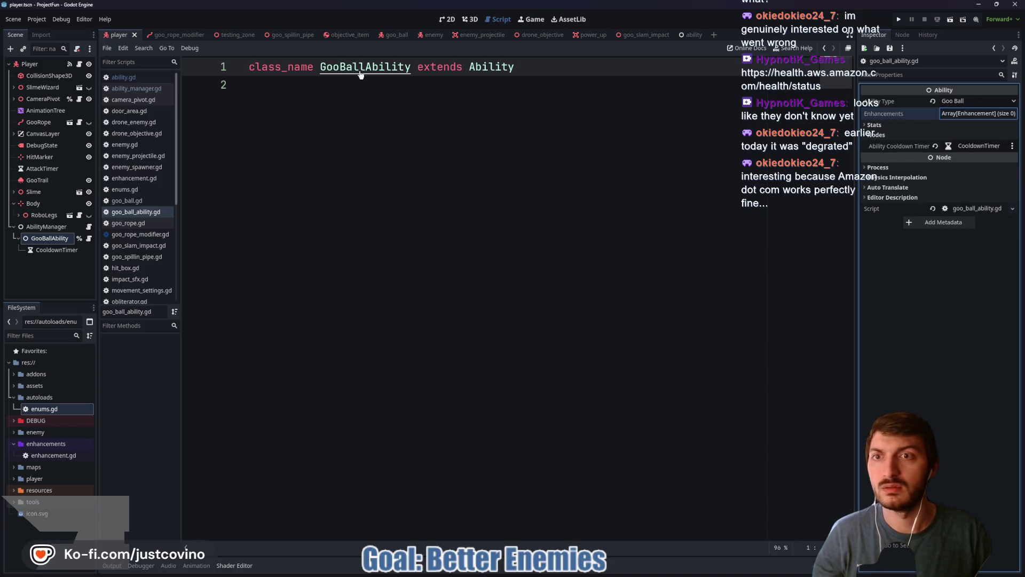
left_click(319, 180)
key("ctrl+s")
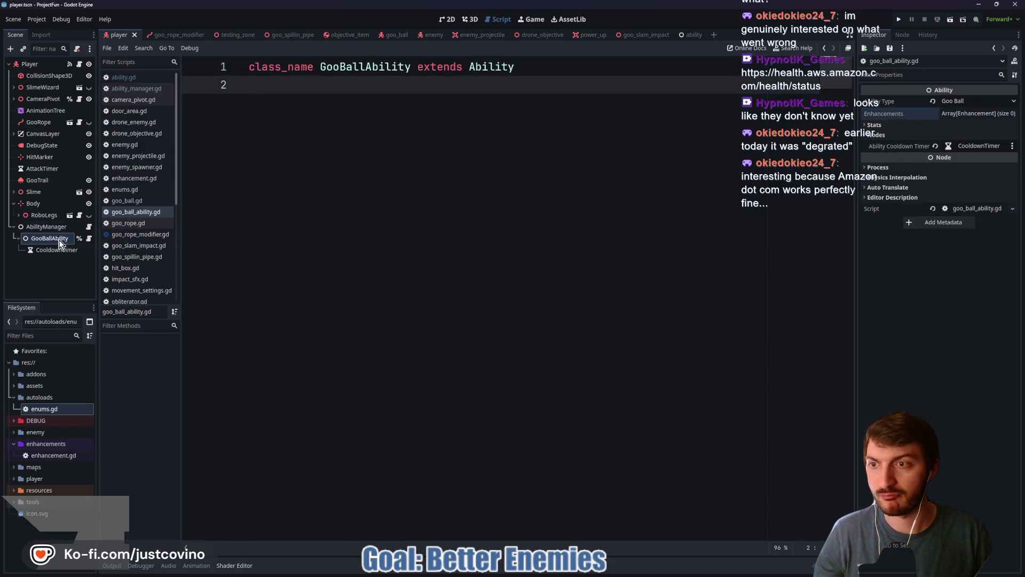
Open the AbilityManager node's ability_manager.gd script and save it.
left_click(48, 227)
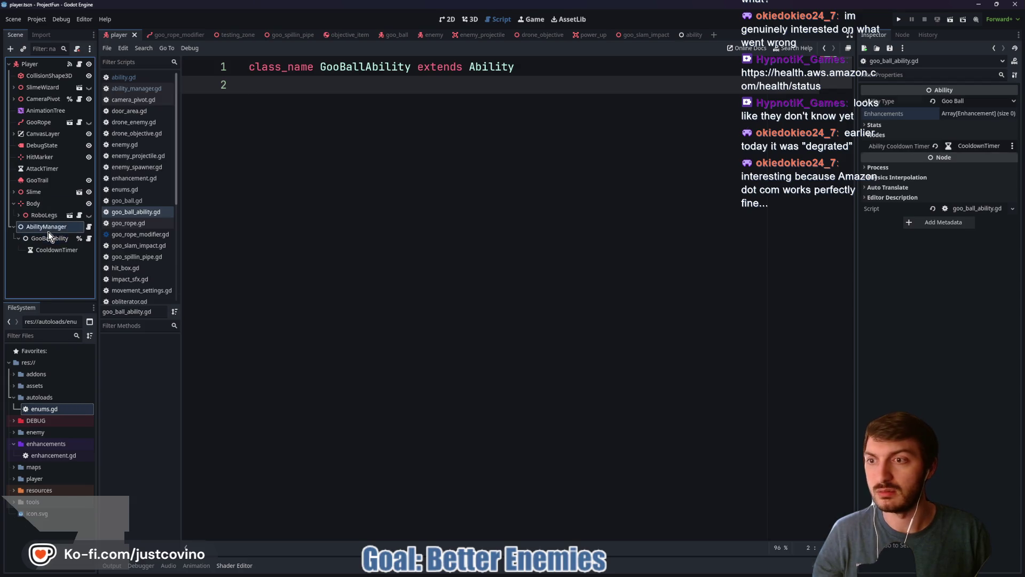
left_click(89, 227)
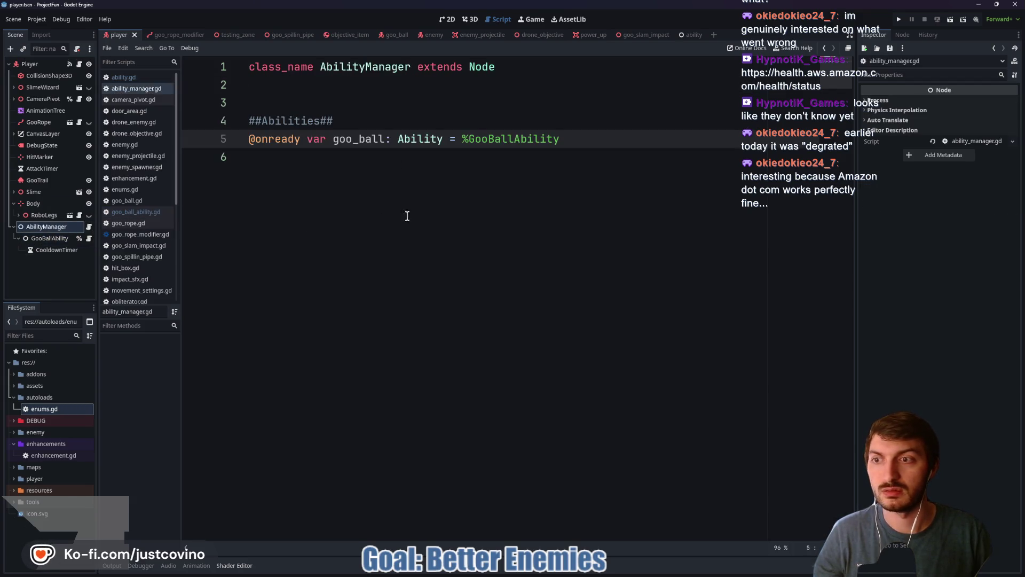
left_click(374, 176)
key("ctrl+s")
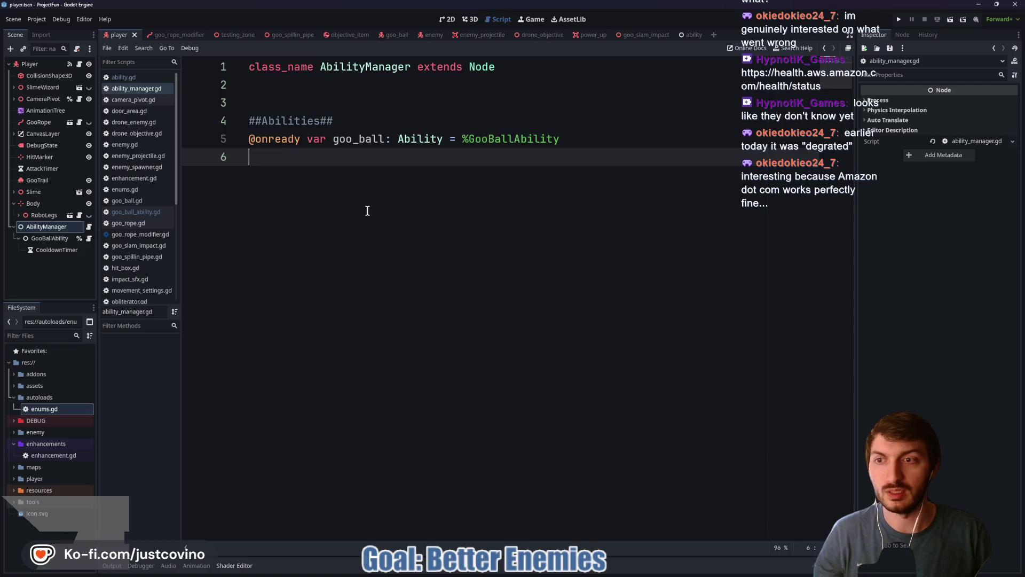
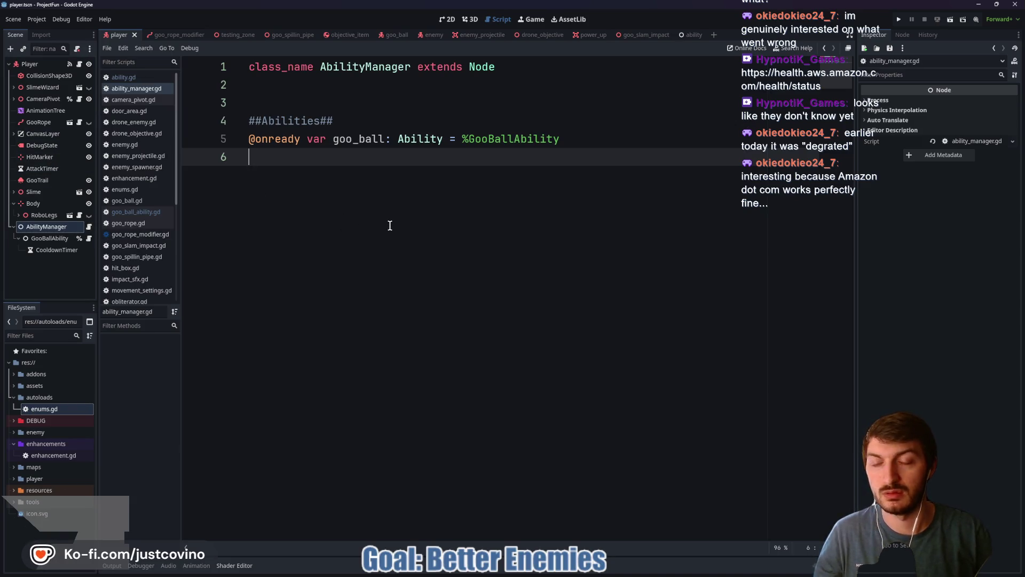
Add an _unhandled_input function below the abilities section of ability_manager.gd.
key("Return")
key("Return")
key("Return")
type("func _un")
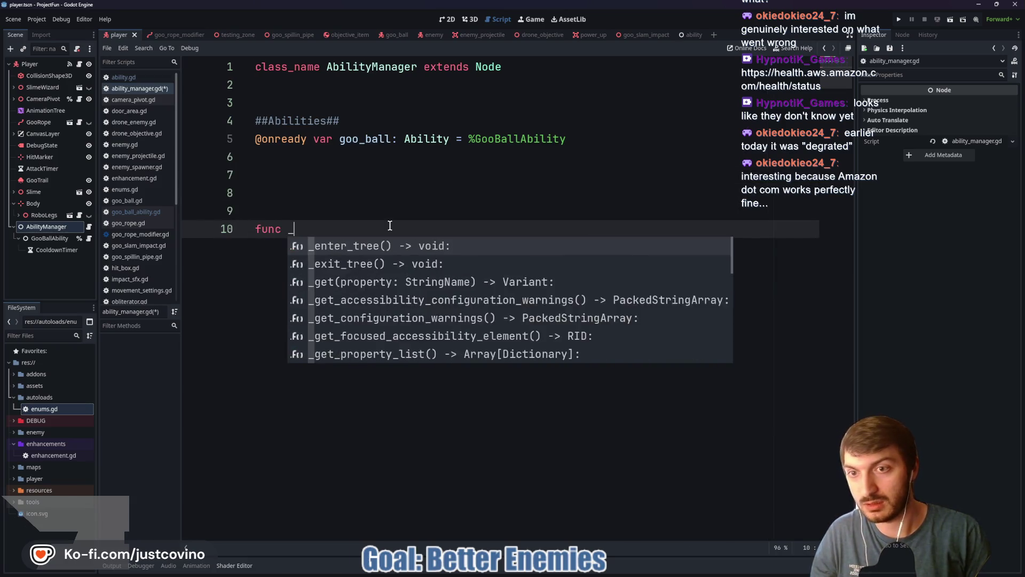
key("Return")
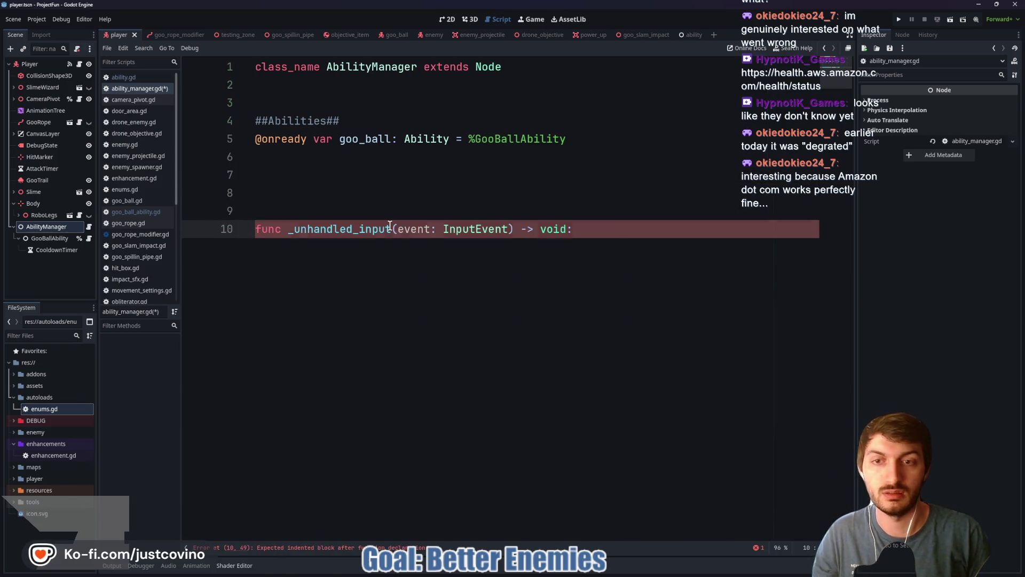
key("Return")
Inside it, add an if event.is_action_pressed("right_click"): check with an empty body line.
type("if event.")
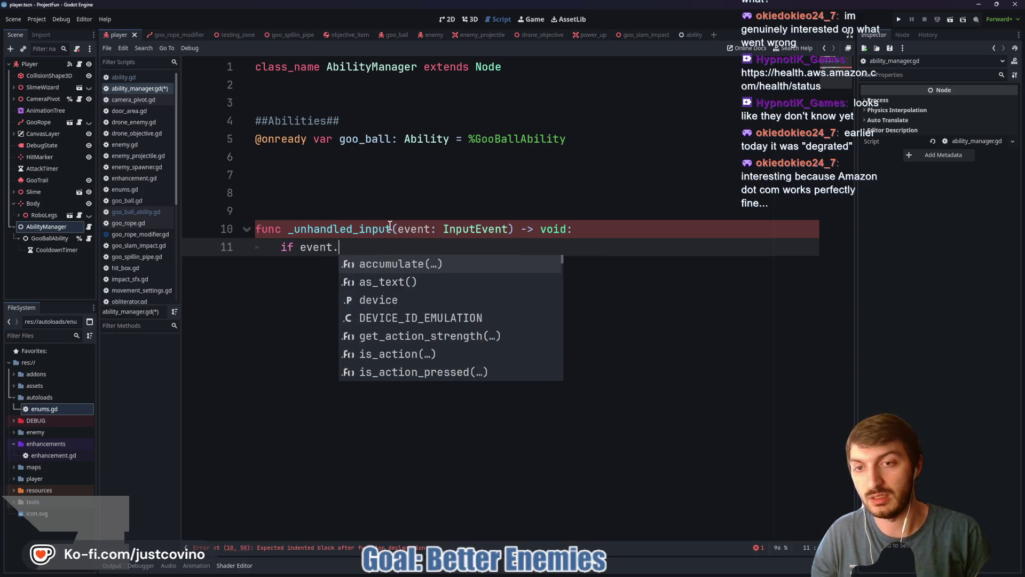
type("is_action")
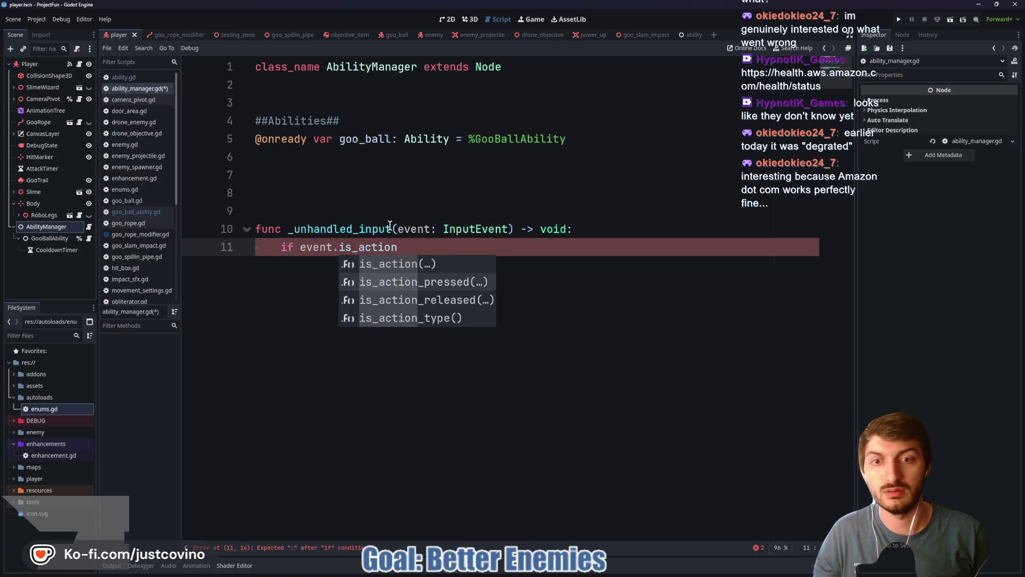
key("Down")
key("Return")
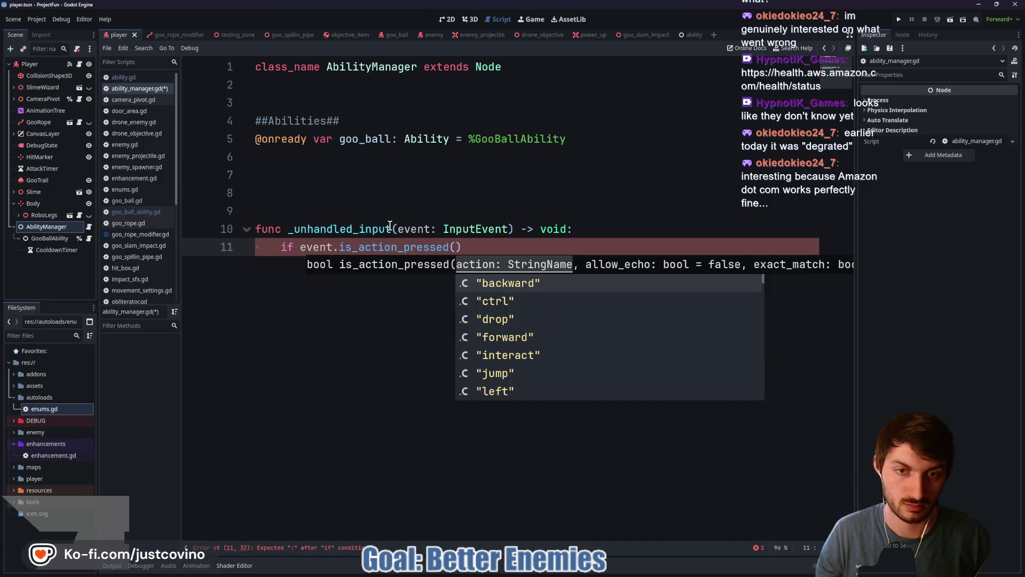
type("\"")
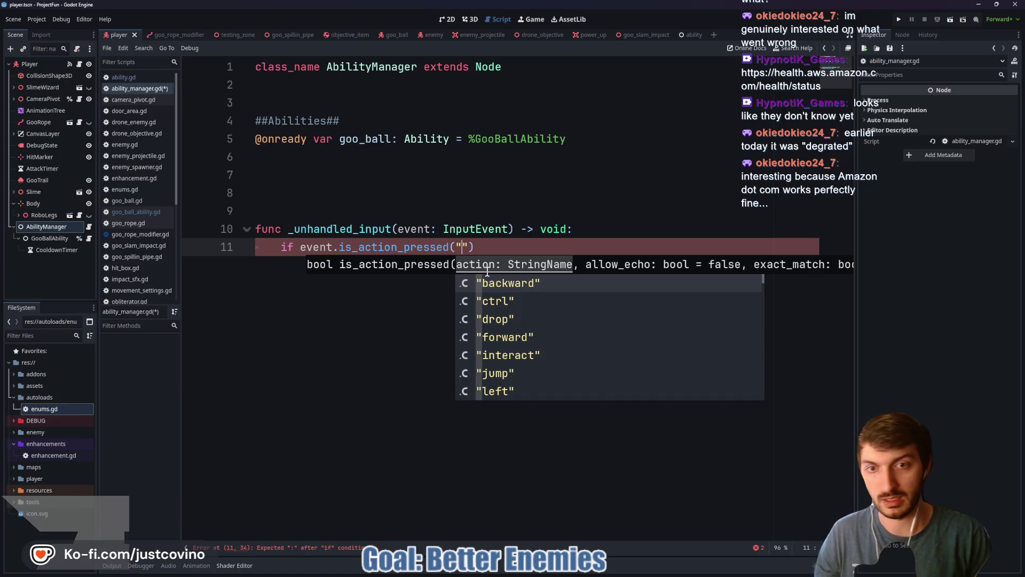
type("right")
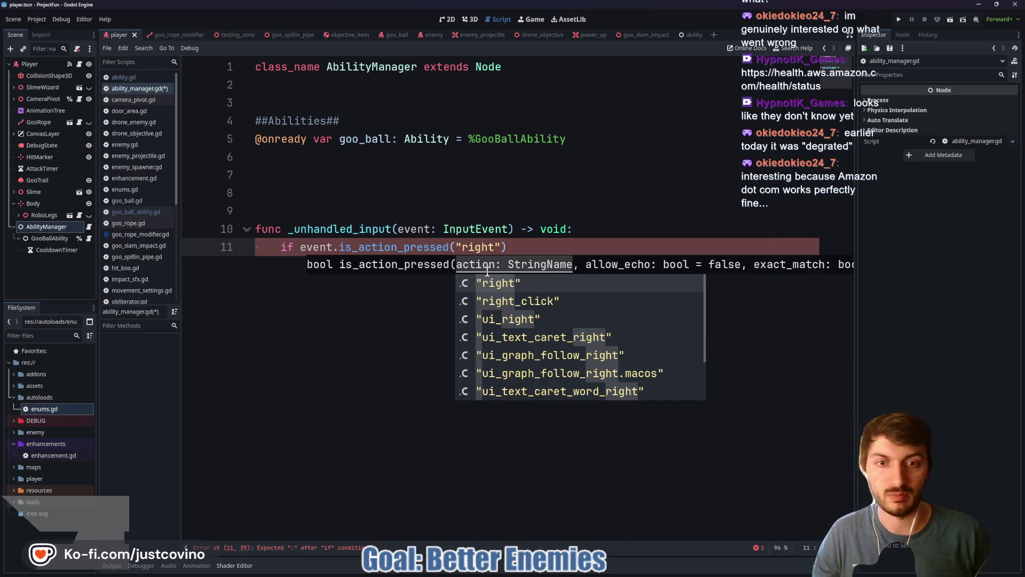
key("Down")
key("Return")
key("End")
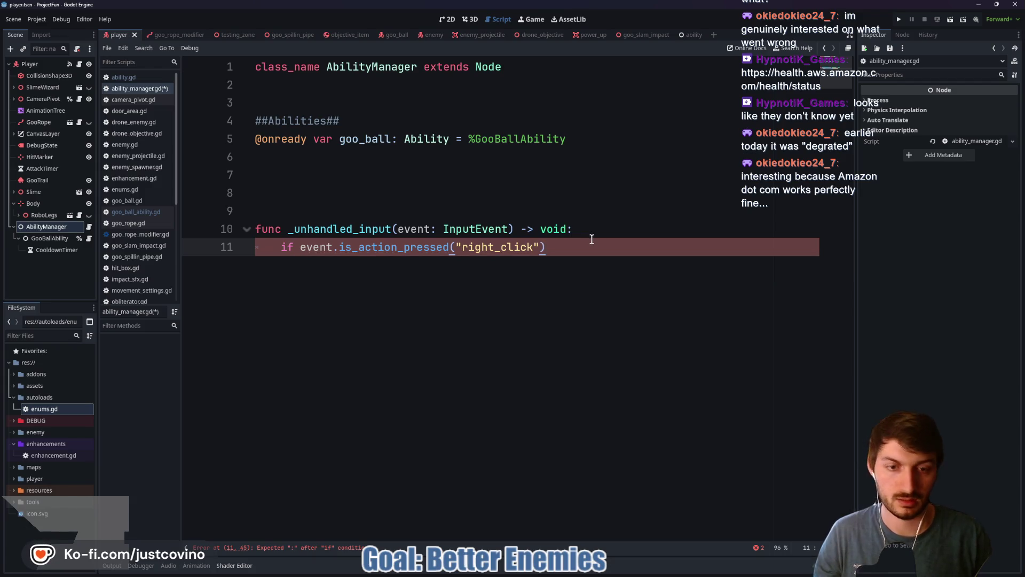
type(":")
key("Return")
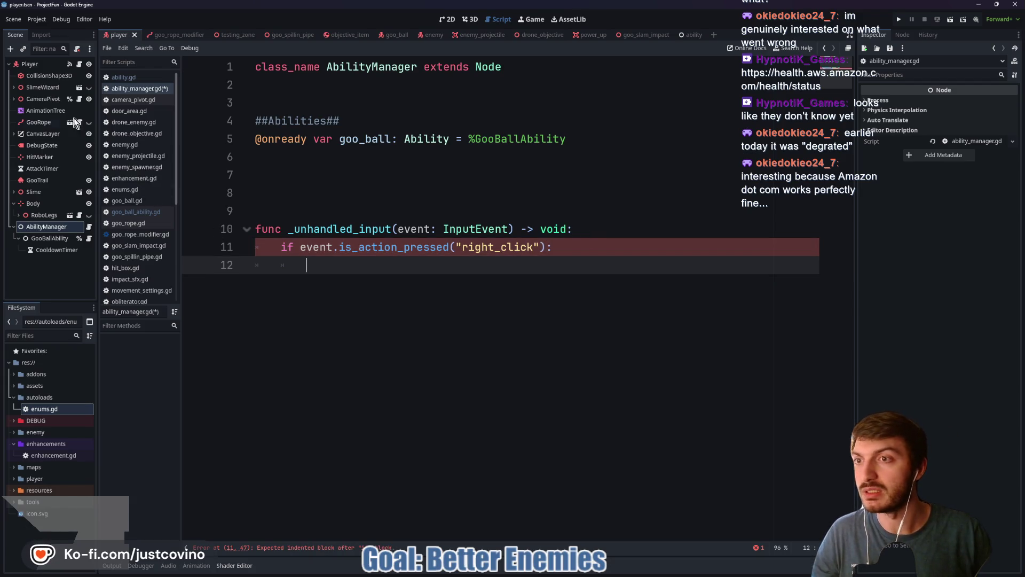
left_click(79, 64)
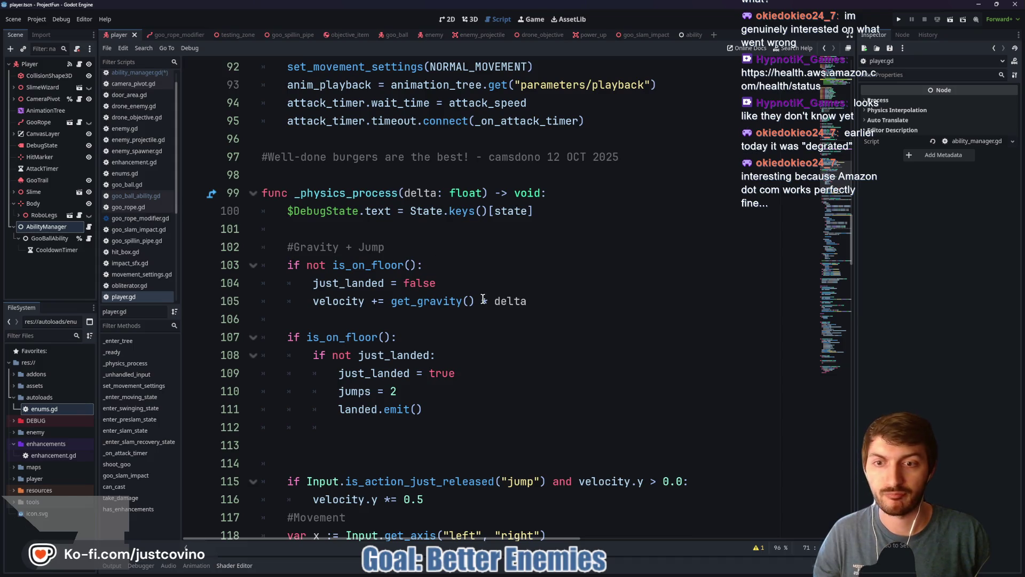
Review the left_click press and release shooting logic in player.gd's input handling.
scroll(484, 299, "down", 8)
scroll(478, 301, "down", 8)
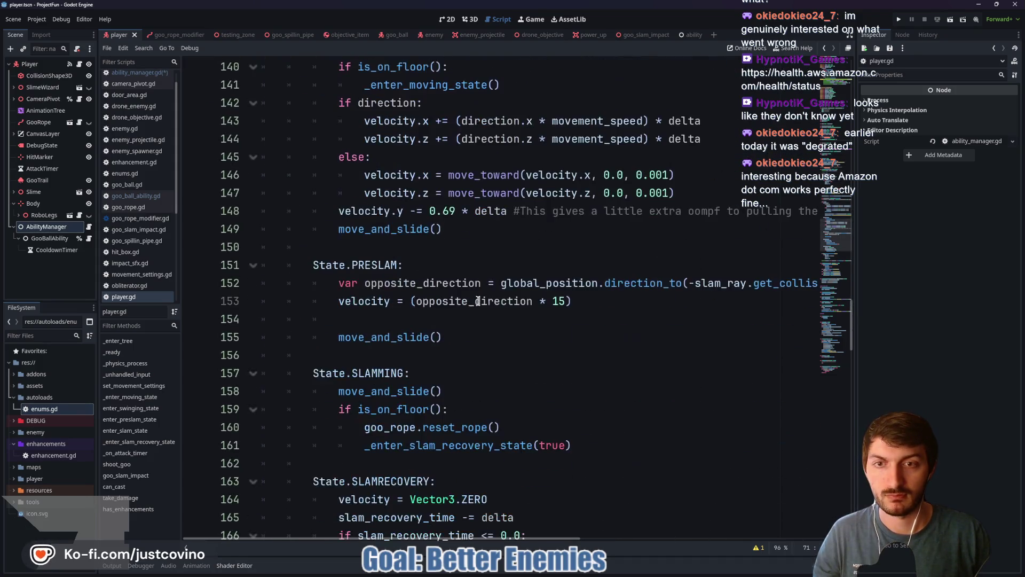
scroll(477, 302, "down", 9)
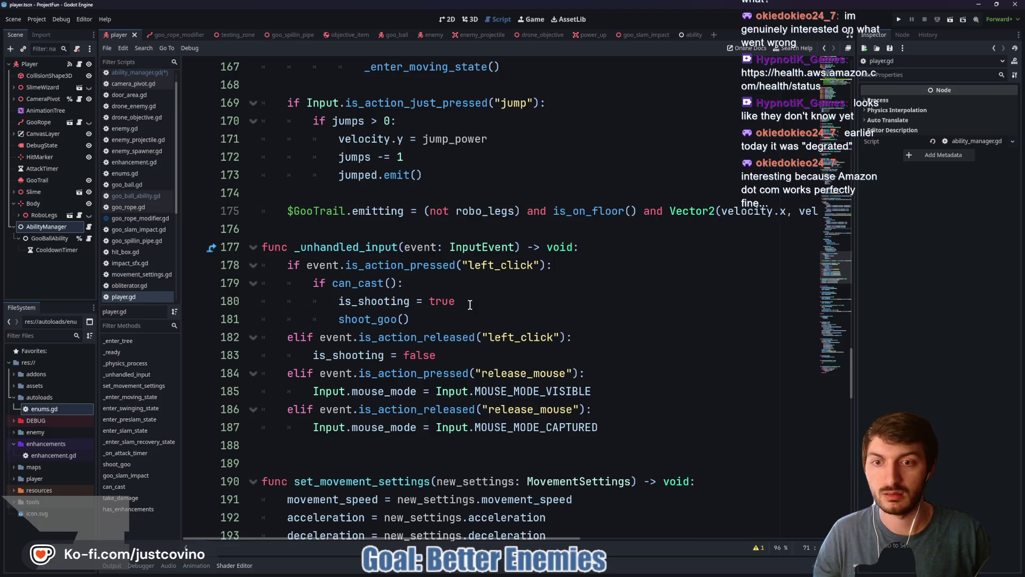
scroll(469, 304, "down", 2)
left_click(420, 215)
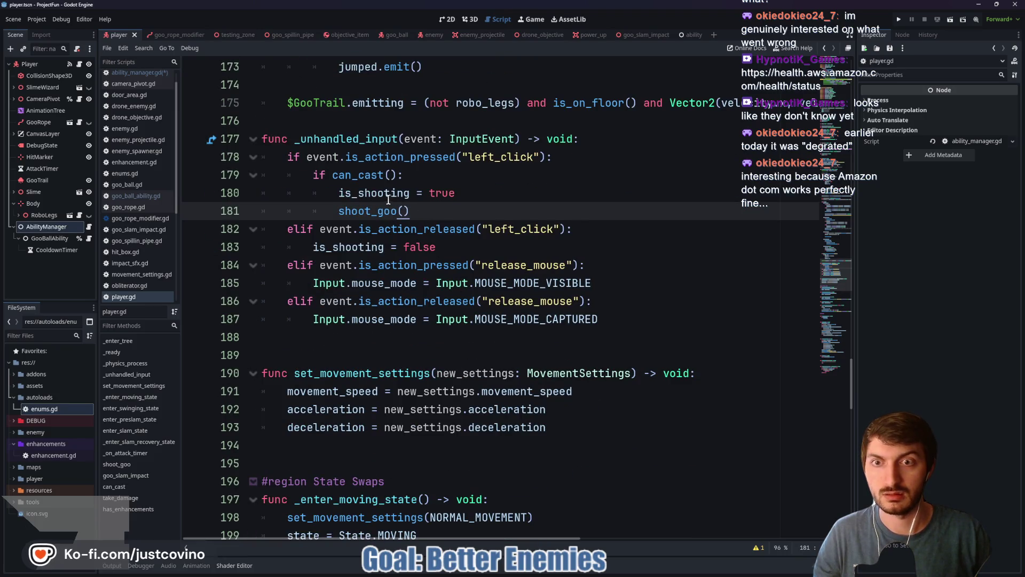
mouse_move(378, 192)
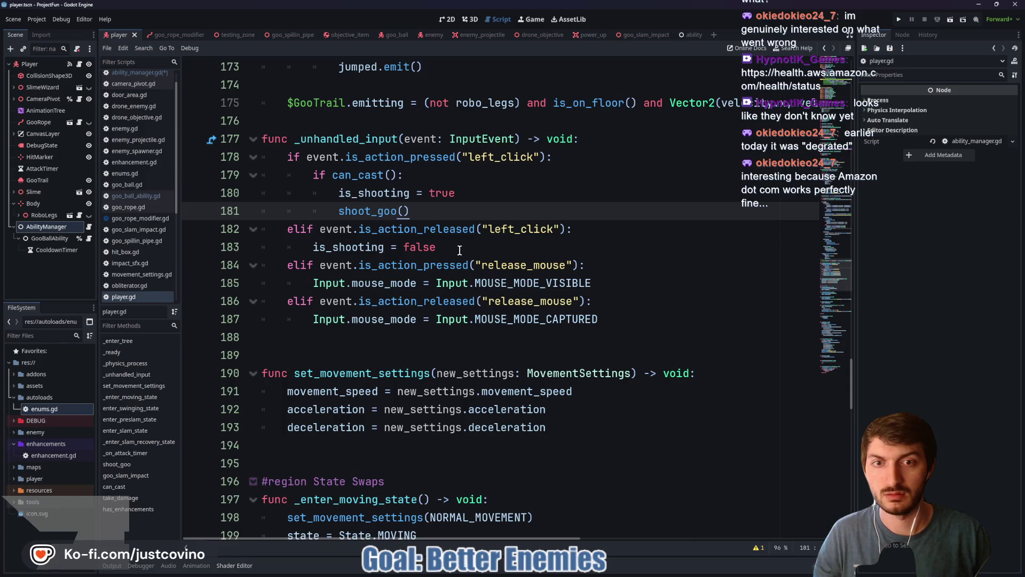
mouse_move(459, 250)
left_mouse_down()
mouse_move(267, 211)
mouse_move(243, 158)
left_mouse_up()
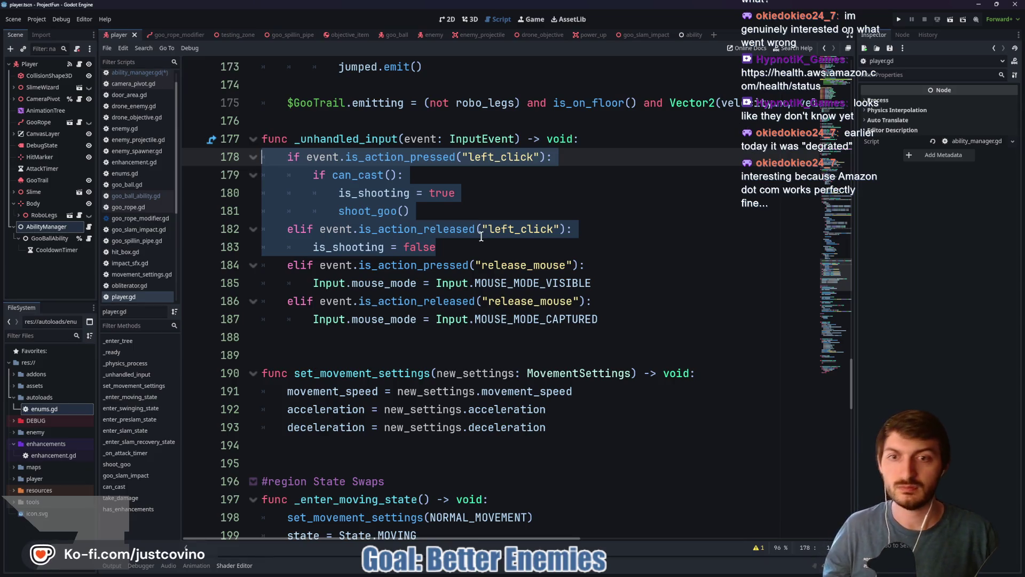
scroll(463, 284, "down", 15)
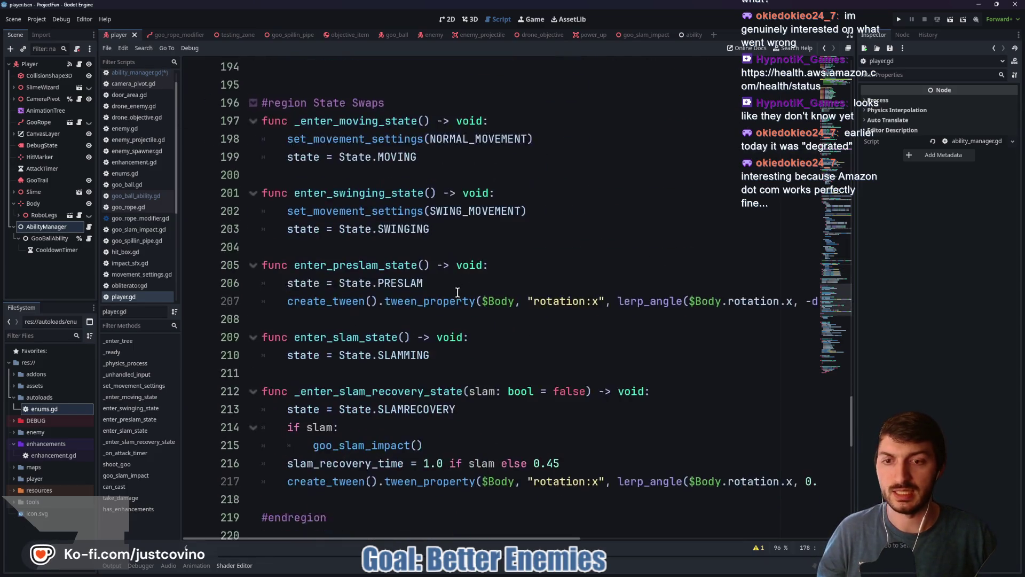
scroll(446, 317, "down", 5)
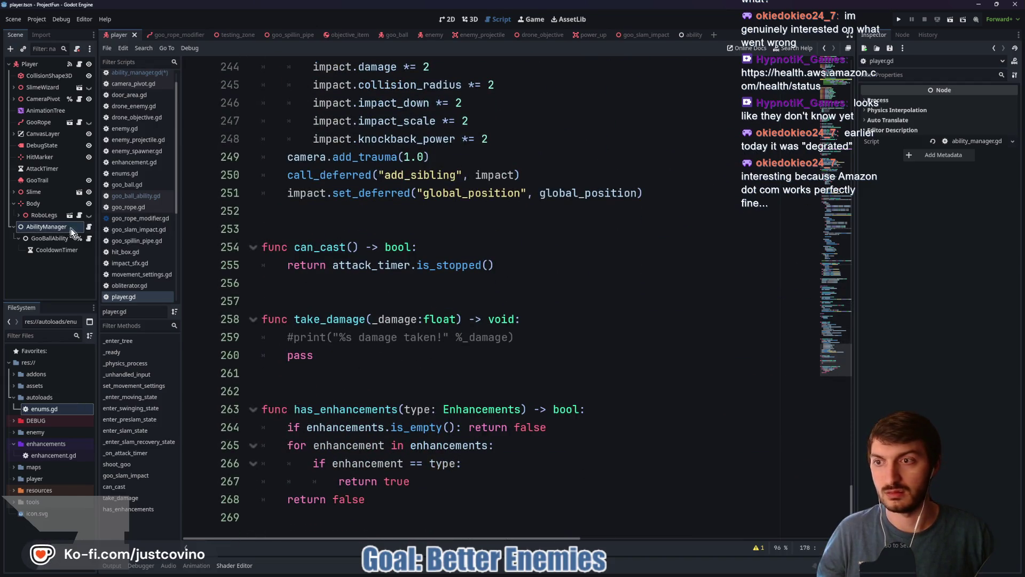
Open GooBallAbility and inspect the Ability base class's stats and level_up code.
left_click(89, 239)
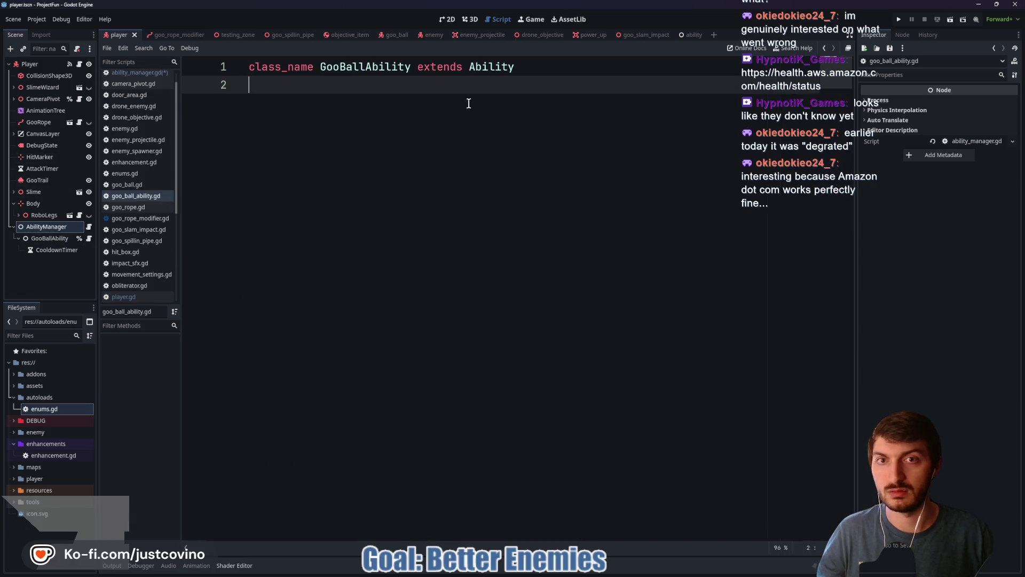
left_click(492, 66, "ctrl")
scroll(500, 303, "down", 2)
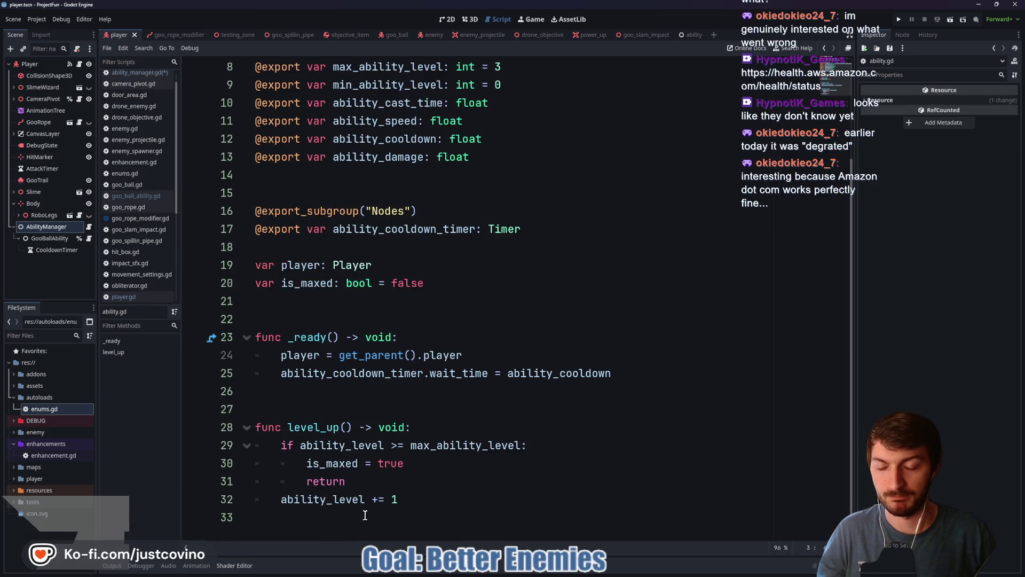
left_click_drag(406, 499, 320, 499)
left_click(427, 518)
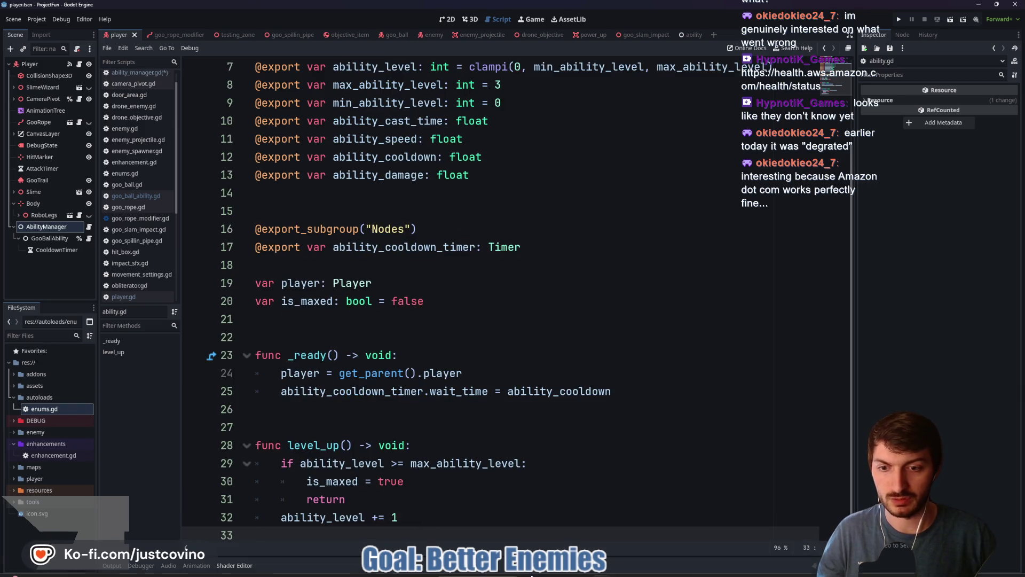
mouse_move(602, 571)
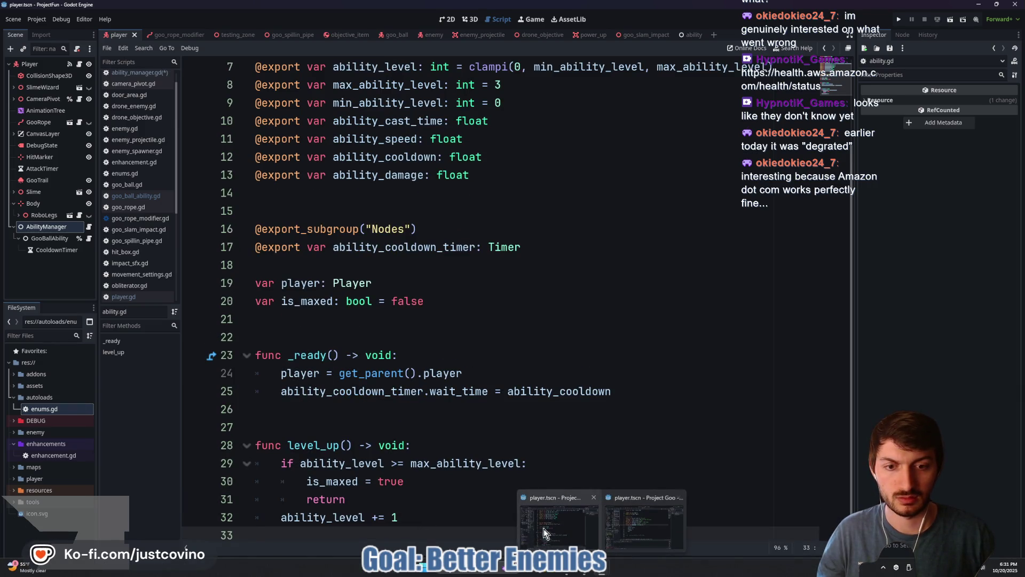
left_click(612, 528)
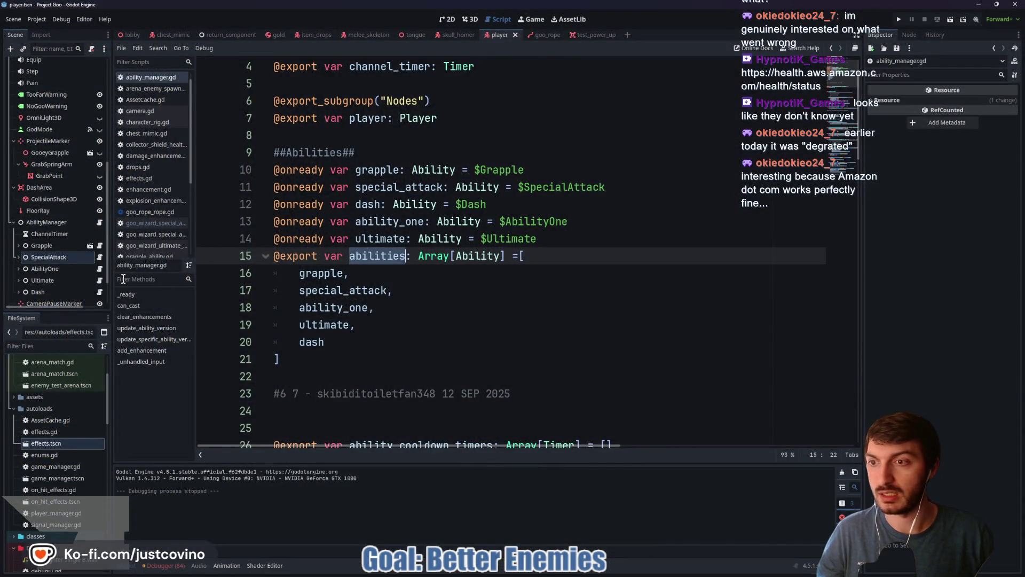
Inspect Project Goo's Ability base class, folding its Enhancements region.
left_click(99, 256)
left_click(550, 67, "ctrl")
scroll(420, 258, "down", 5)
scroll(419, 258, "down", 2)
scroll(419, 258, "up", 4)
scroll(420, 259, "down", 4)
scroll(266, 93, "up", 1)
scroll(265, 92, "up", 2)
left_click(266, 154)
scroll(446, 214, "up", 6)
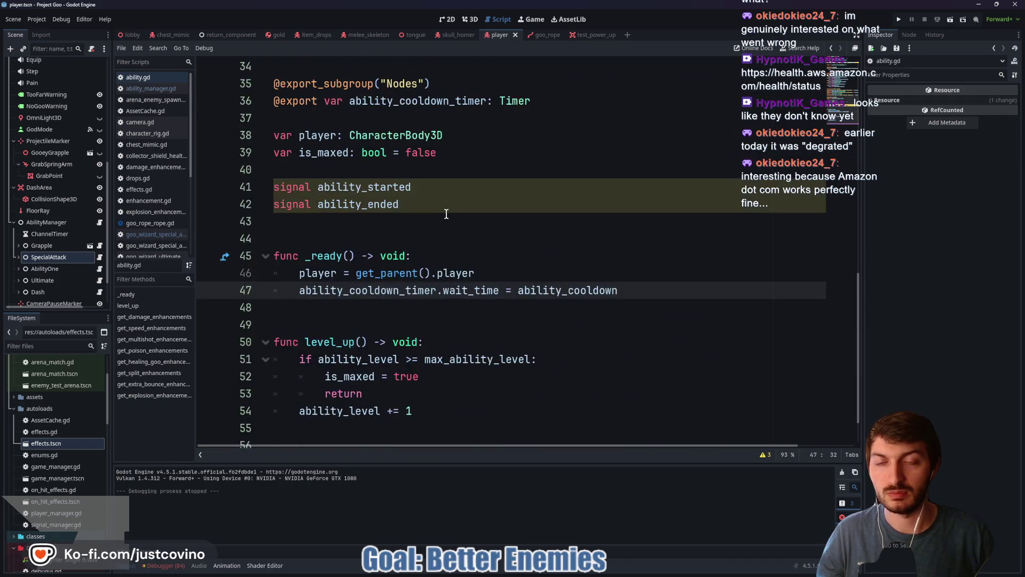
left_click(435, 309)
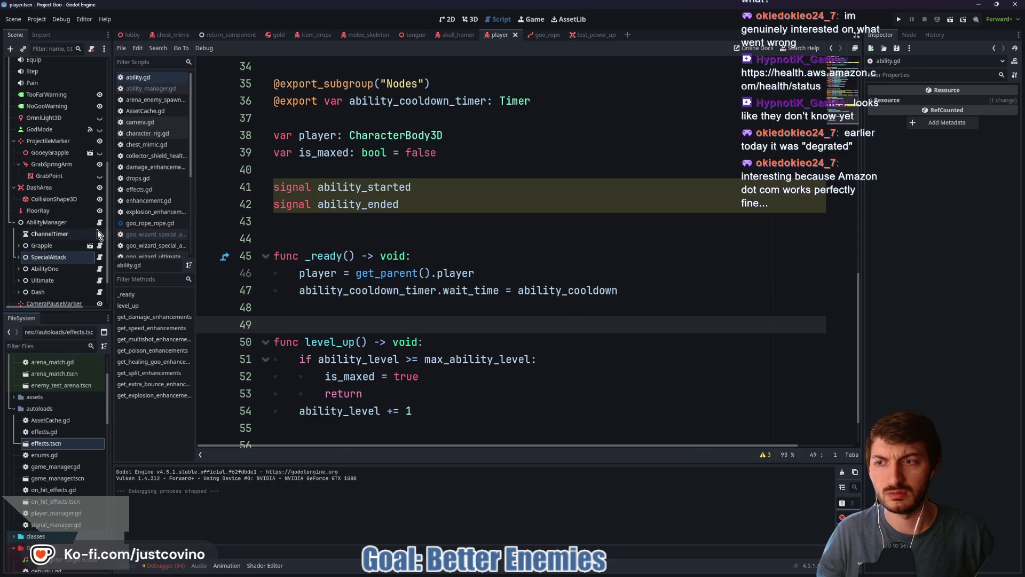
Review the Project Goo ability manager's can_cast and clear_enhancements functions.
left_click(99, 222)
scroll(433, 297, "down", 10)
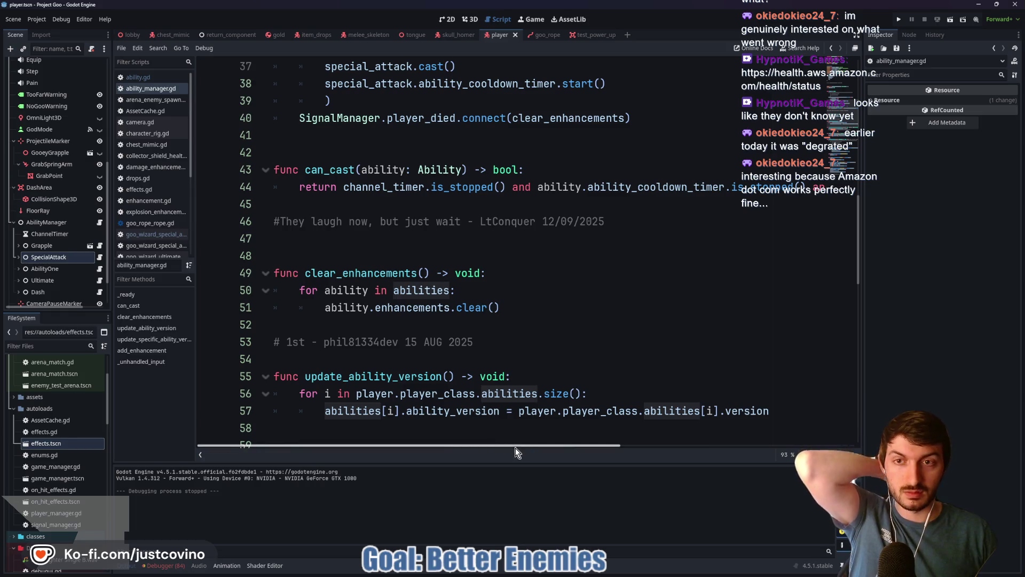
mouse_move(525, 446)
left_mouse_down()
mouse_move(788, 446)
mouse_move(450, 436)
left_mouse_up()
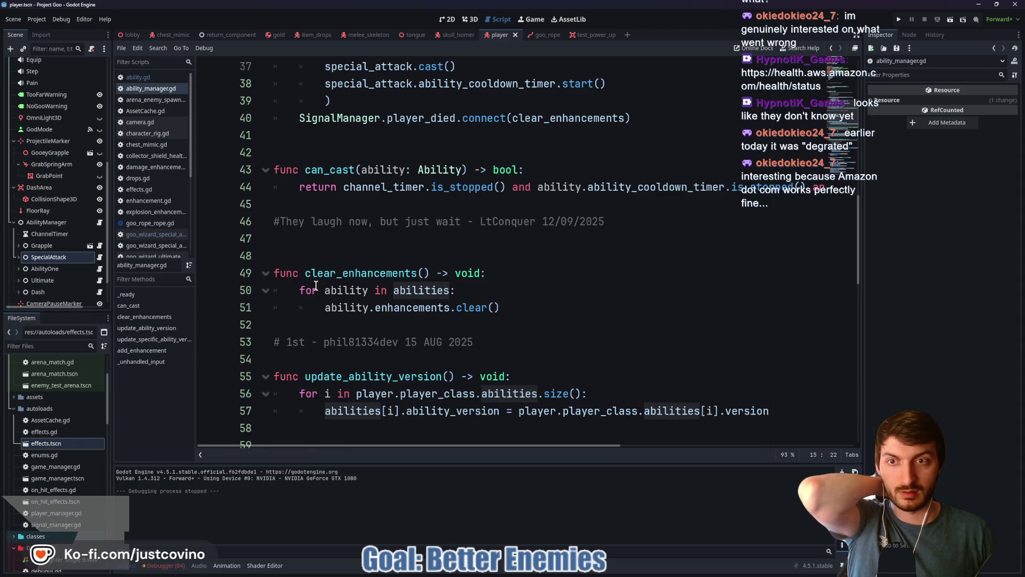
mouse_move(631, 570)
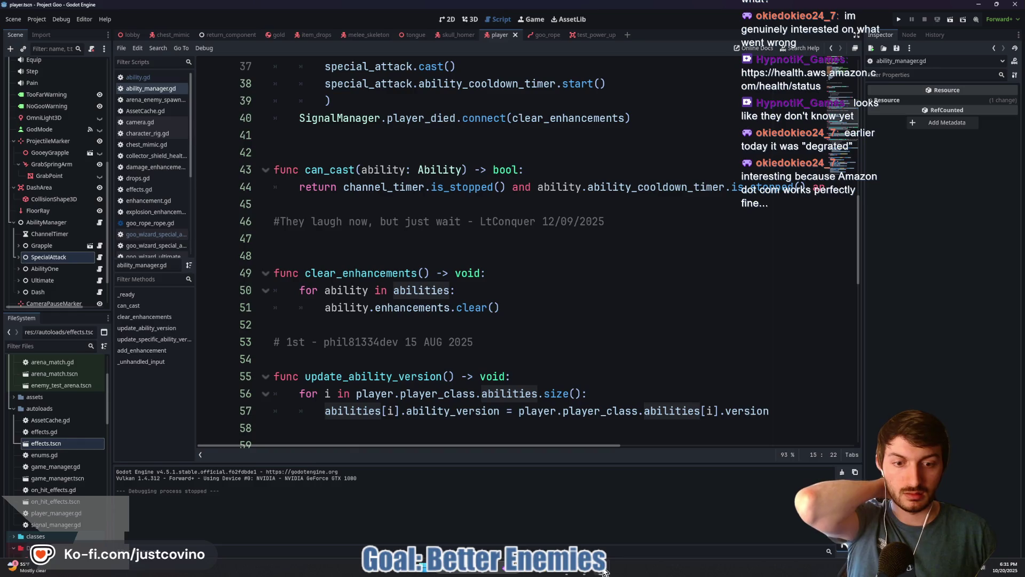
left_click(568, 523)
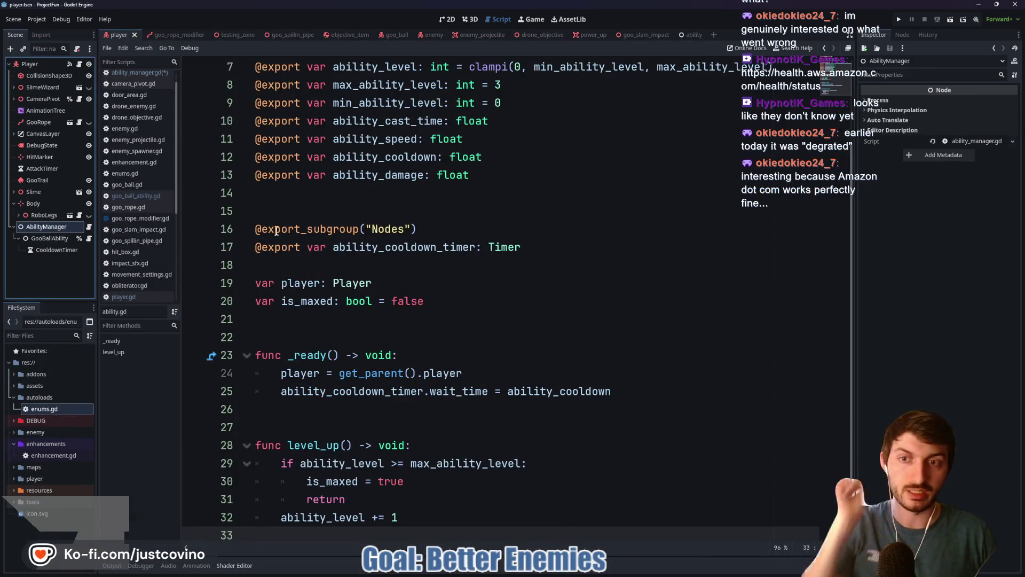
Declare func can_cast(_ability: Ability) -> bool below the right_click handler.
left_click(89, 225)
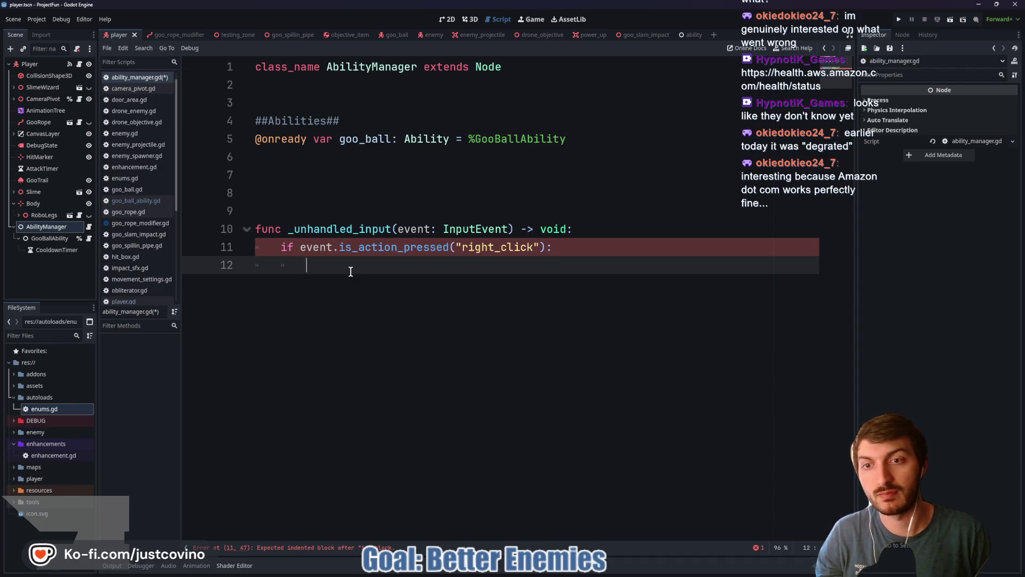
type("pass")
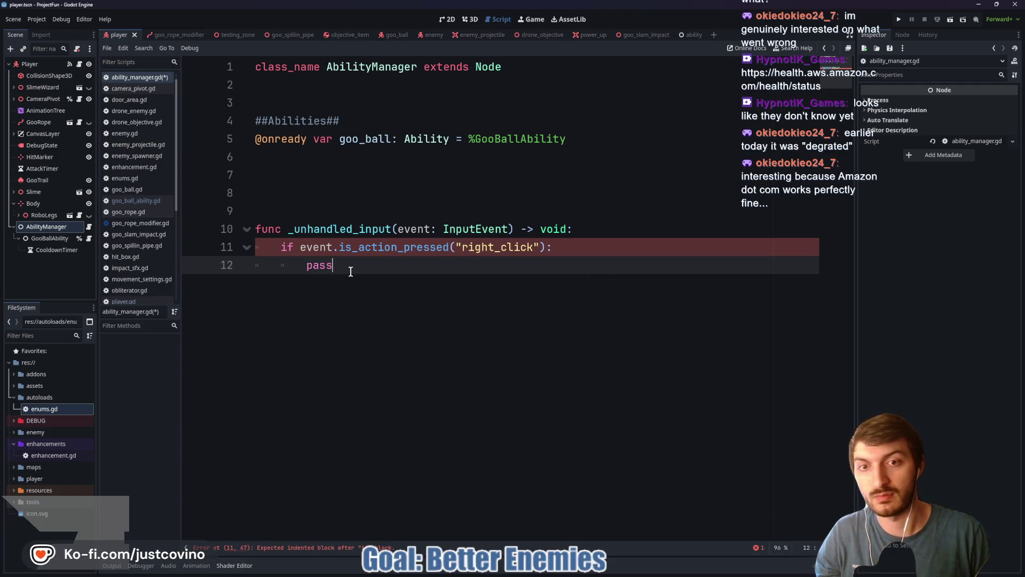
key("Return")
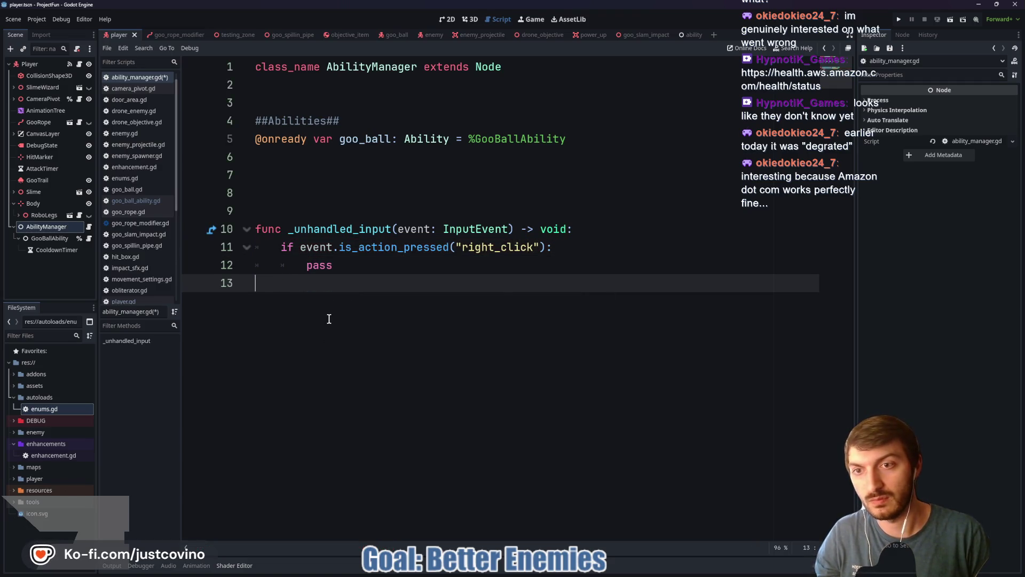
key("Return")
key("Return")
key("Return")
type("func ca")
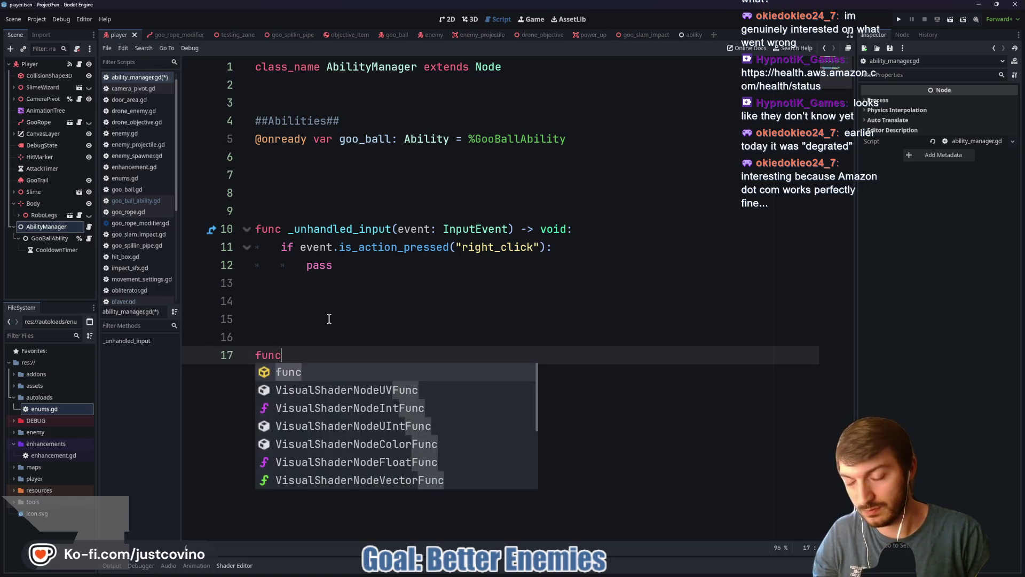
type("n_cast(_abi")
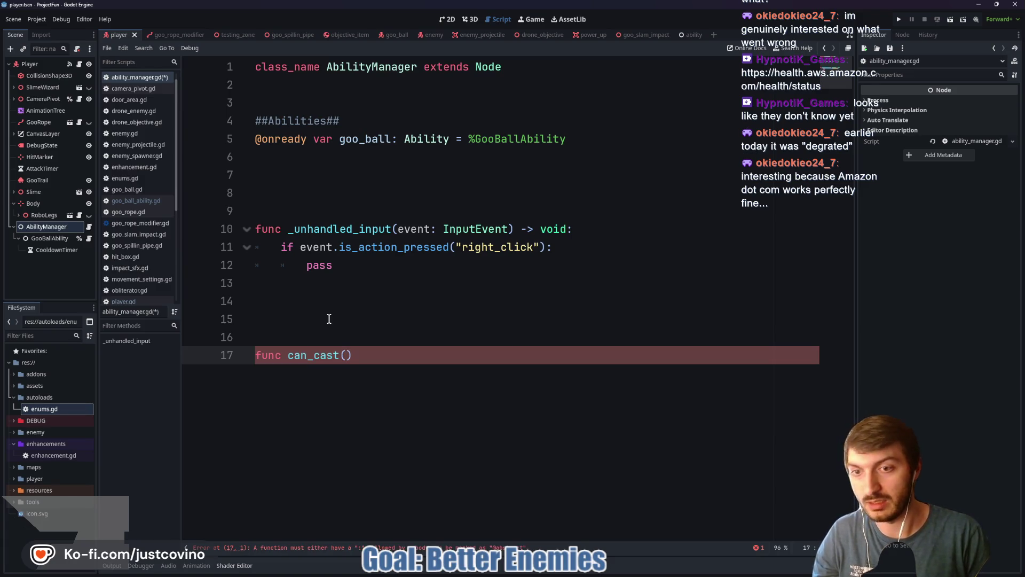
type("lity: A")
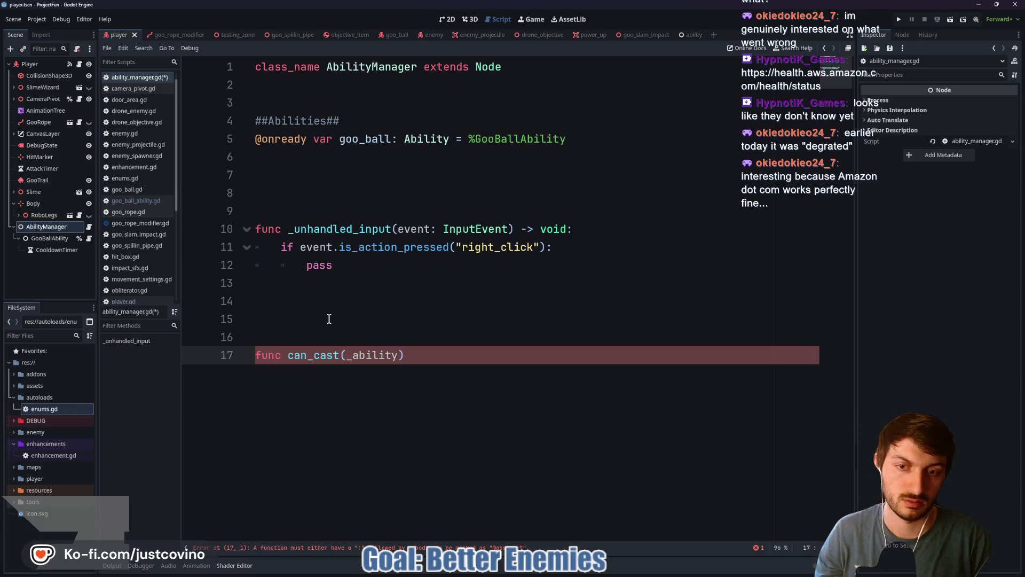
type("bility")
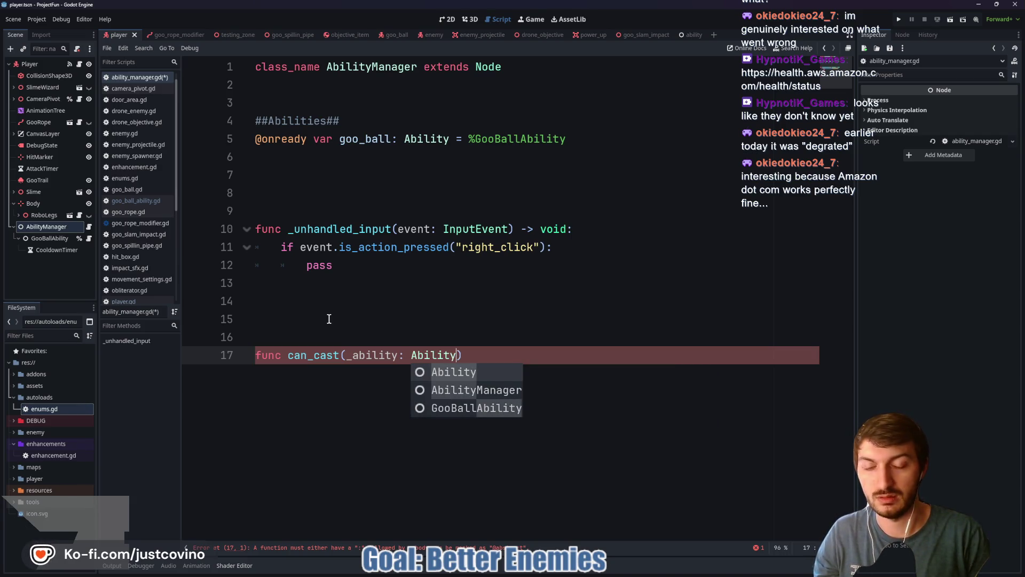
left_click(475, 357)
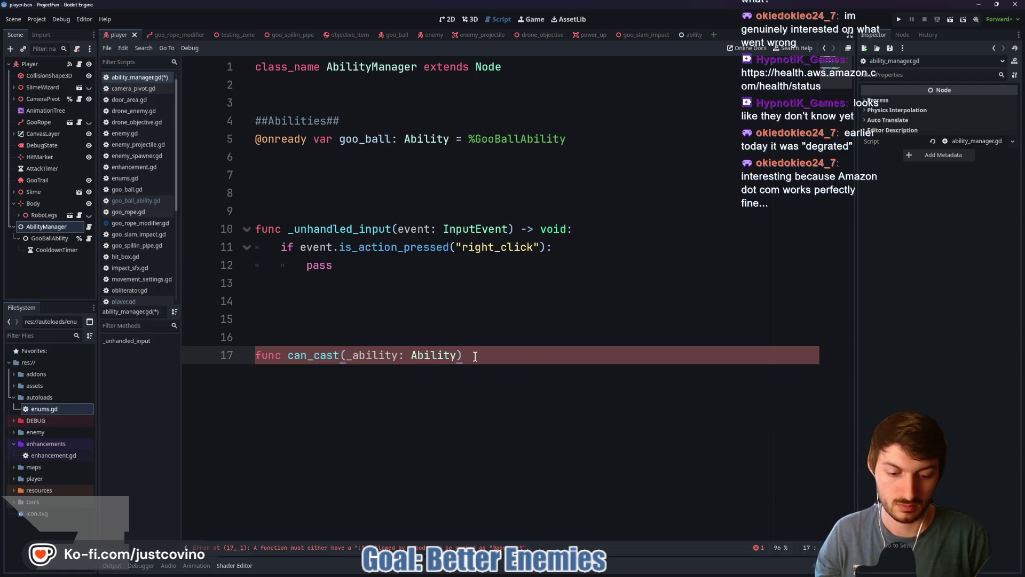
type("bool")
key("Return")
key("Return")
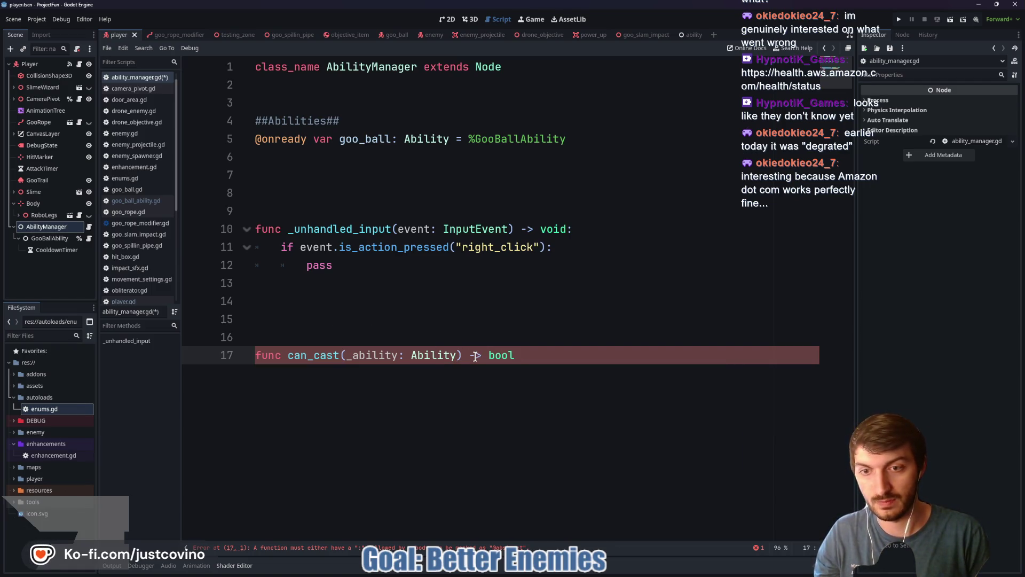
left_click(534, 354)
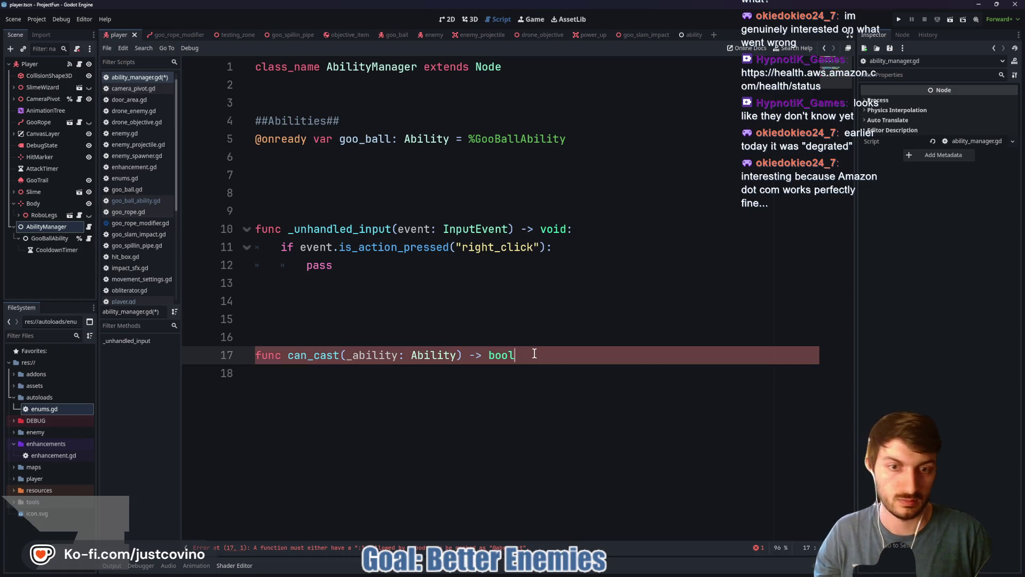
type(":")
key("Return")
Make can_cast return _ability.ability_cooldown_timer.is_stopped() and save the script.
type("return")
key("Return")
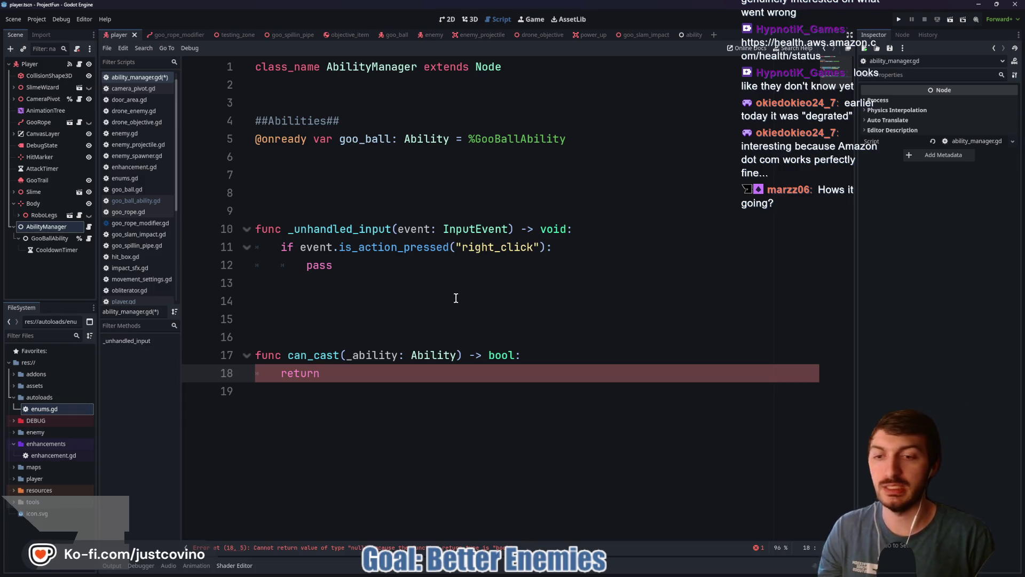
type("_a")
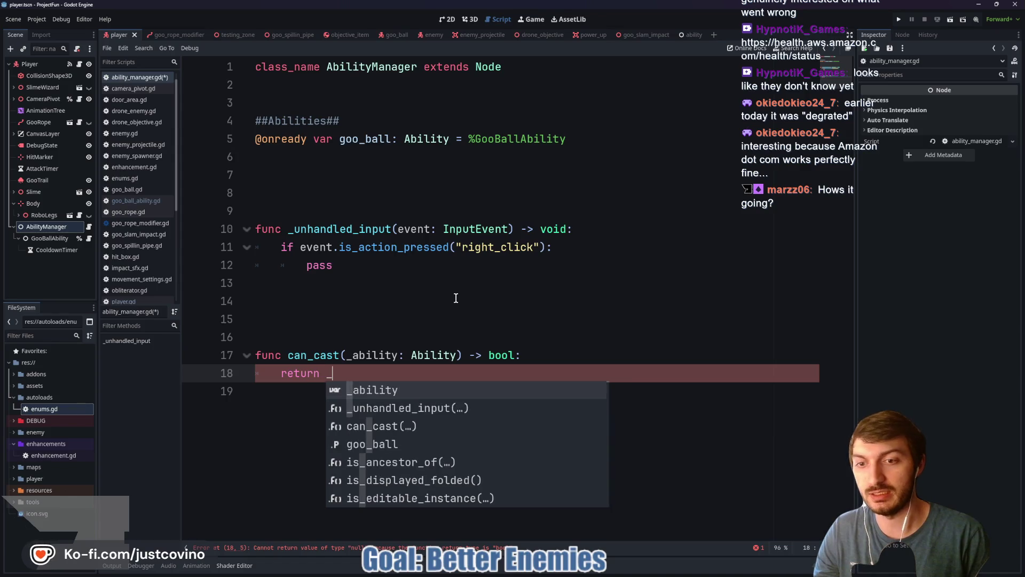
key("Return")
type(".")
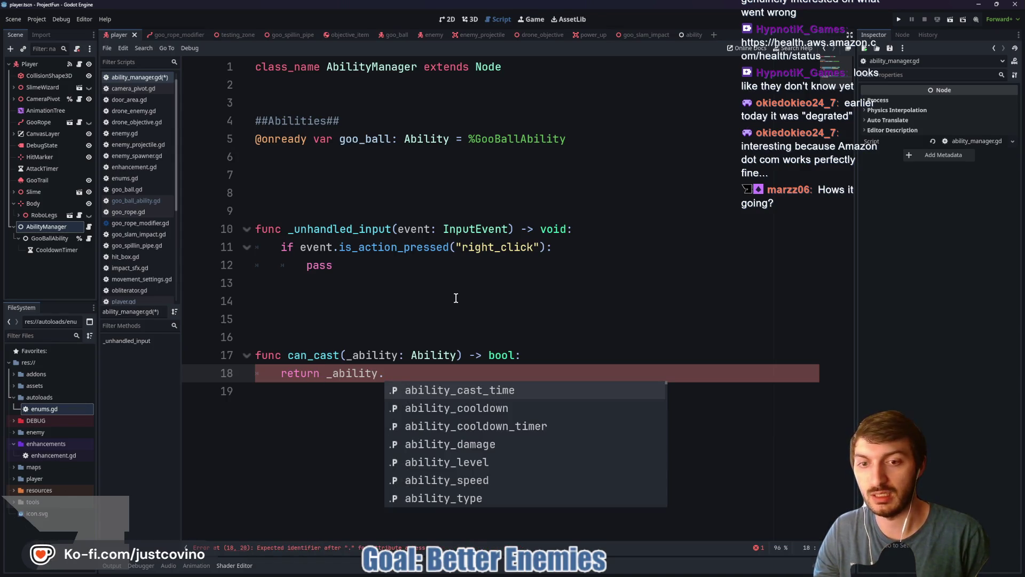
key("Down")
key("Down")
key("Return")
type(".is")
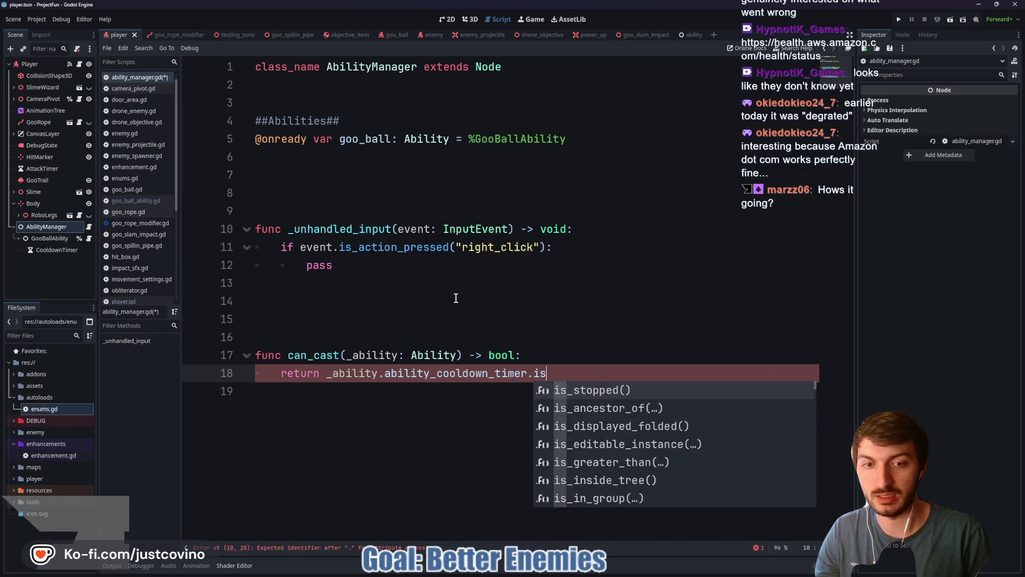
key("Return")
key("ctrl+s")
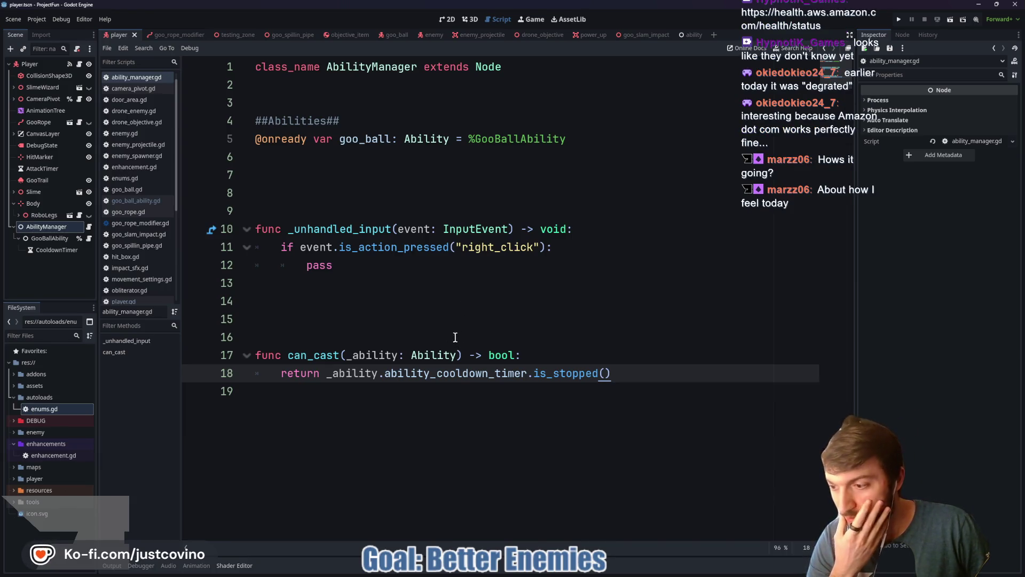
Replace pass with a can_cast(goo_ball): check and paste the left_click shooting block beneath it.
left_click(343, 264)
key("BackSpace")
key("BackSpace")
key("BackSpace")
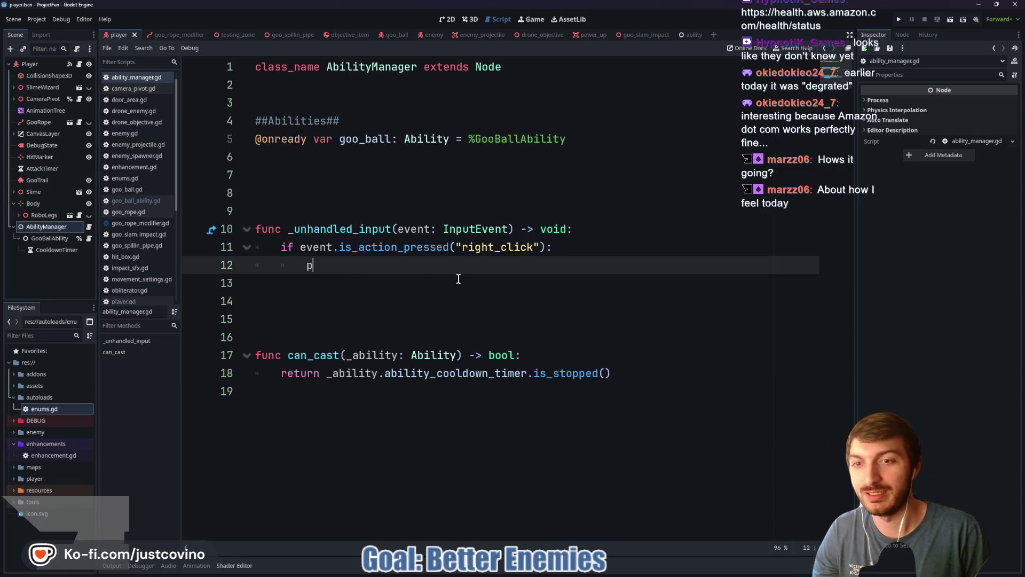
type("cas")
key("Return")
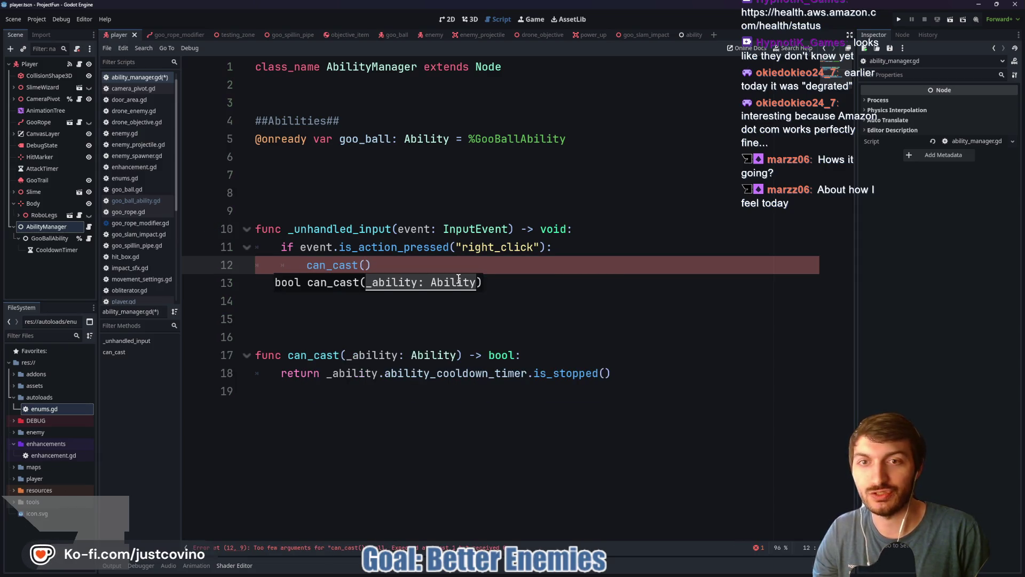
type("goo")
key("Return")
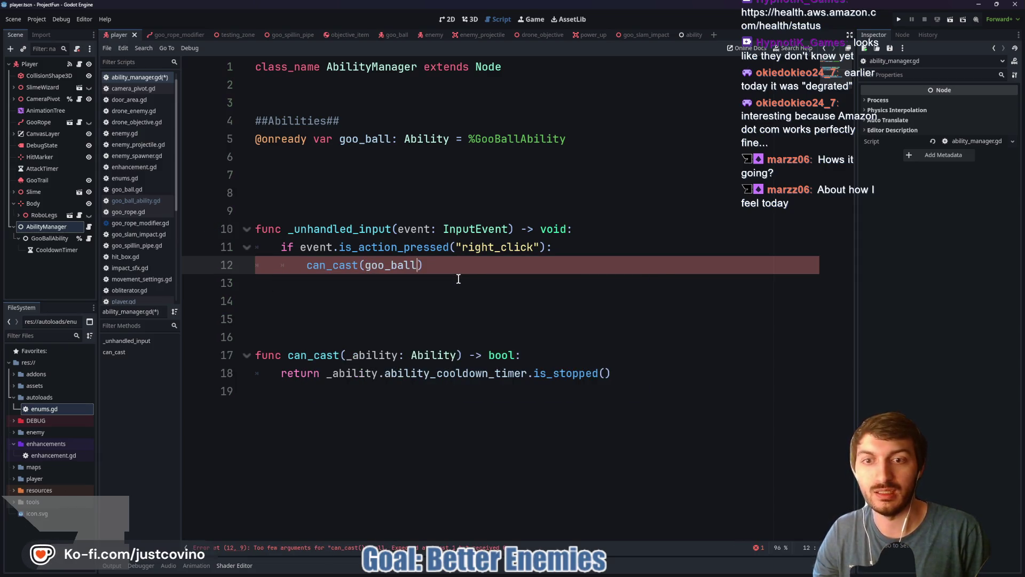
key("ctrl+s")
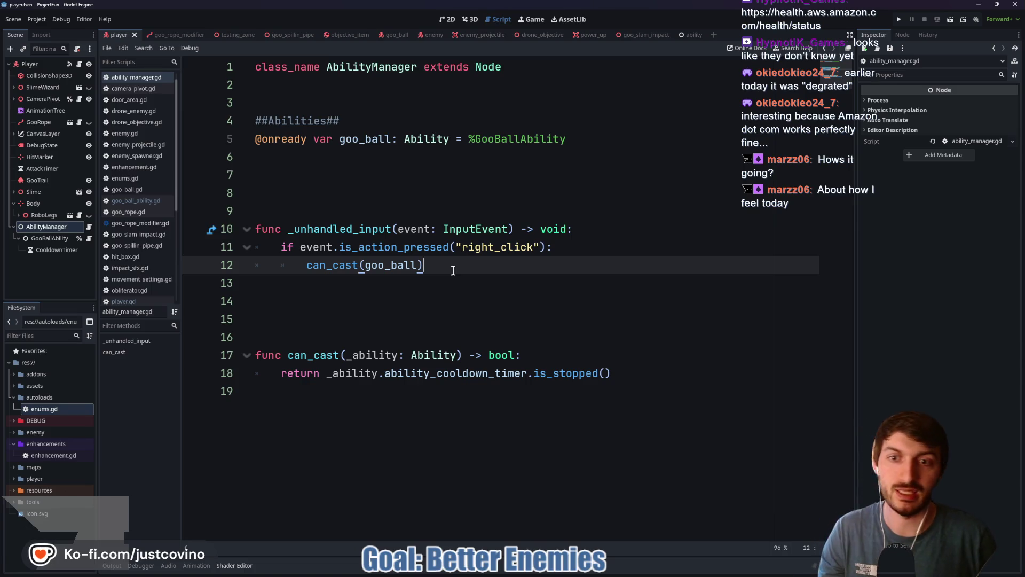
type(":")
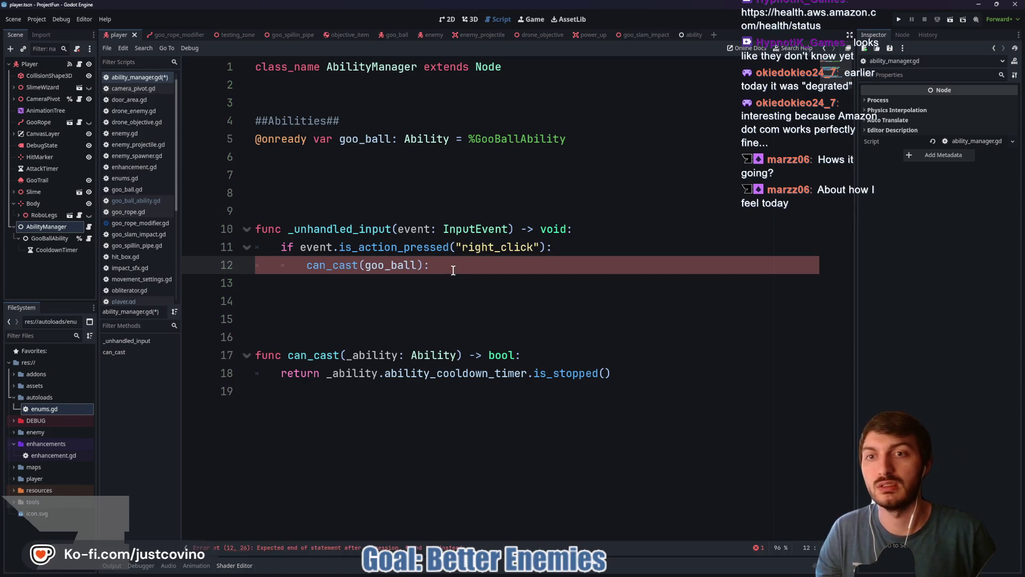
key("Return")
type("if event.is_action_pressed(\"left_click\"): \t\tif can_cast(): \t\t\tis_shooting = true \t\t\tshoot_goo() \telif event.is_action_released(\"left_click\"): \t\tis_shooting = false")
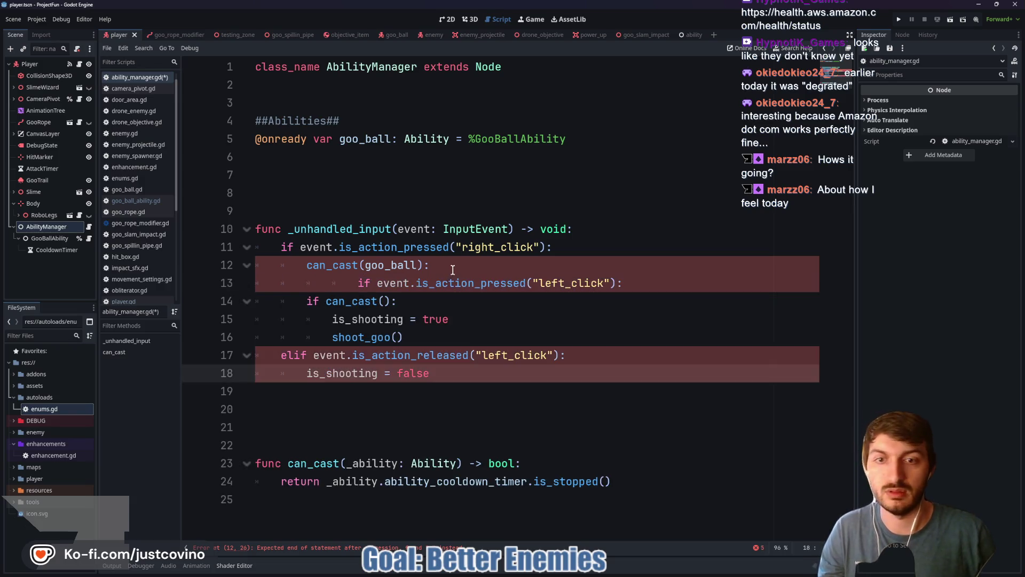
left_click(637, 283)
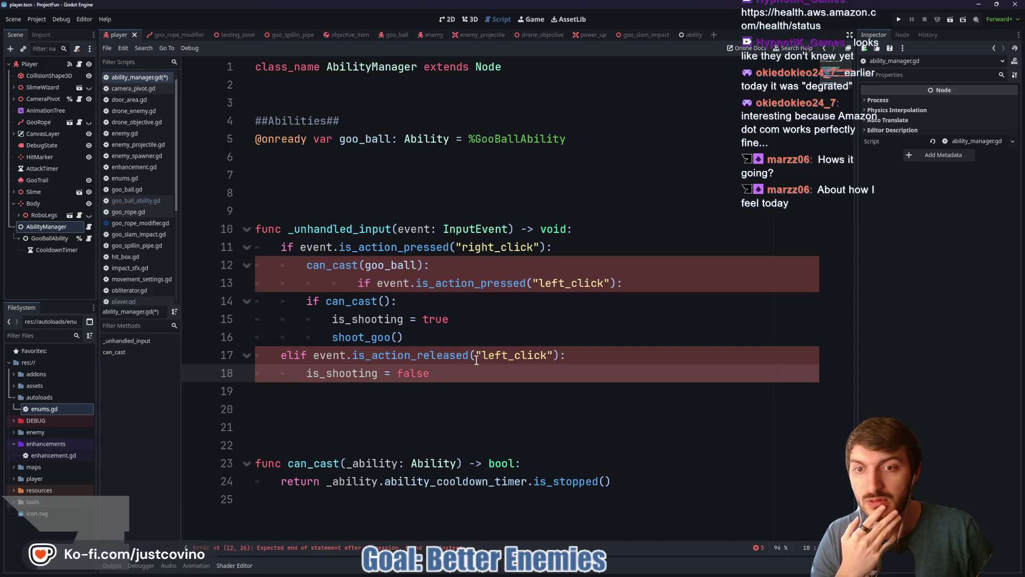
Browse Project Goo's SpecialAttack and AbilityManager scripts for the repeat-cast logic.
mouse_move(622, 573)
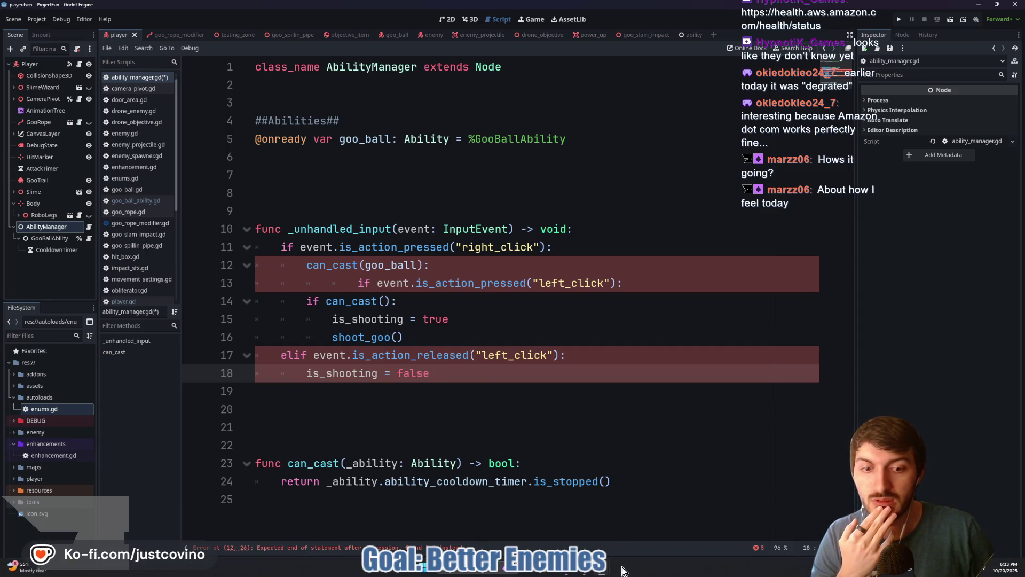
left_click(633, 538)
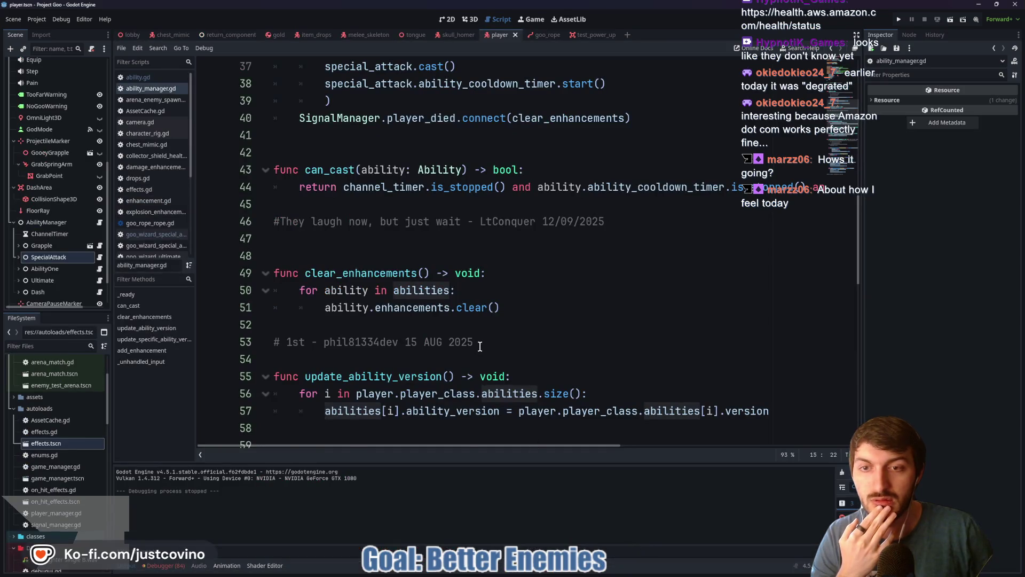
scroll(479, 346, "up", 2)
scroll(480, 347, "up", 4)
scroll(452, 318, "down", 1)
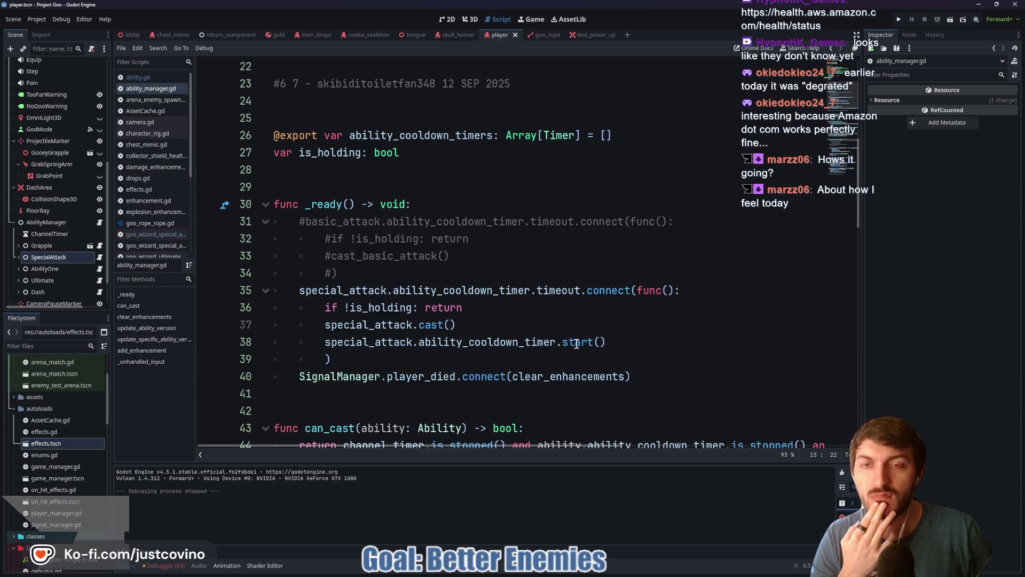
scroll(506, 352, "up", 3)
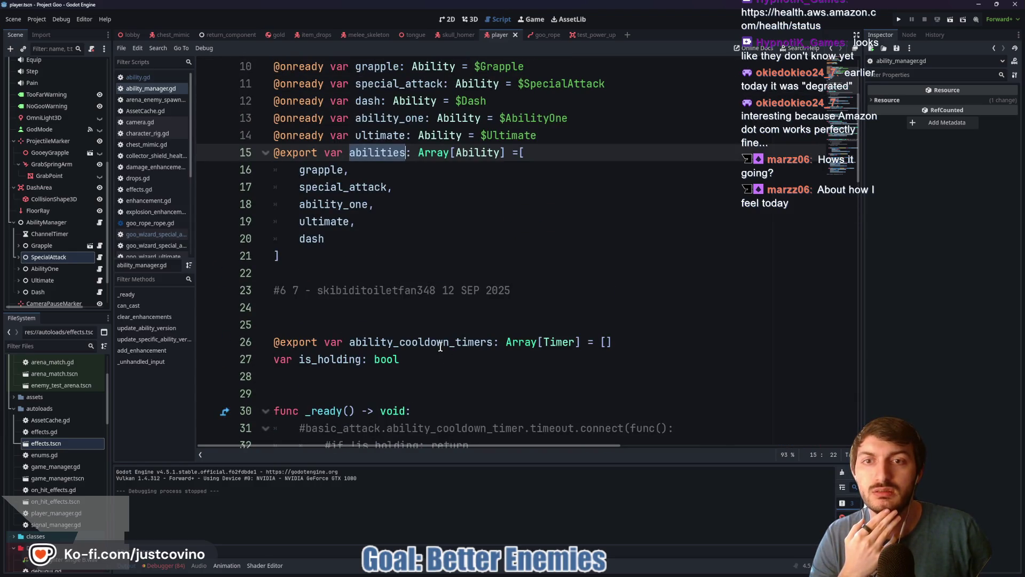
scroll(439, 346, "down", 4)
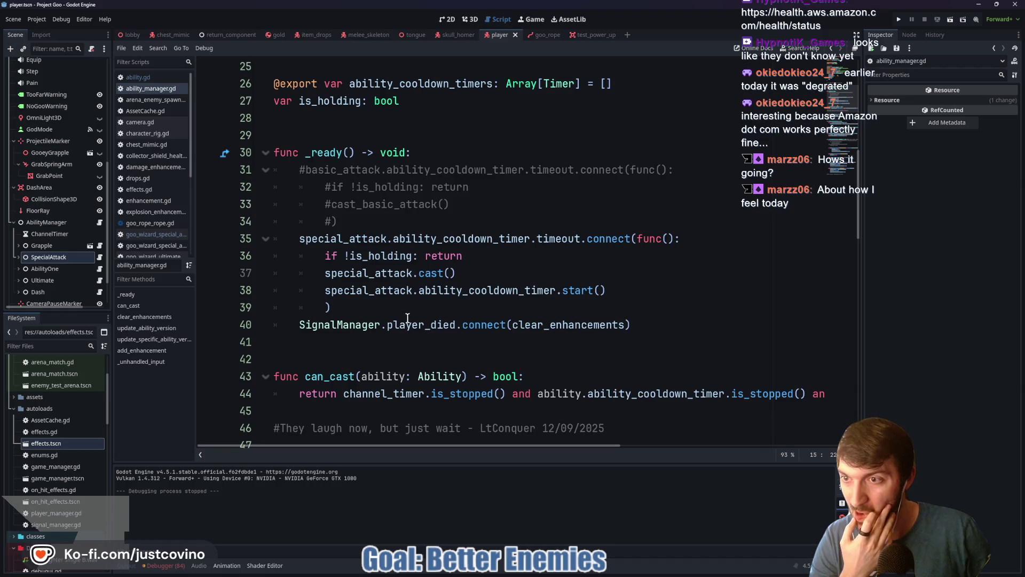
left_click(100, 259)
scroll(450, 281, "down", 3)
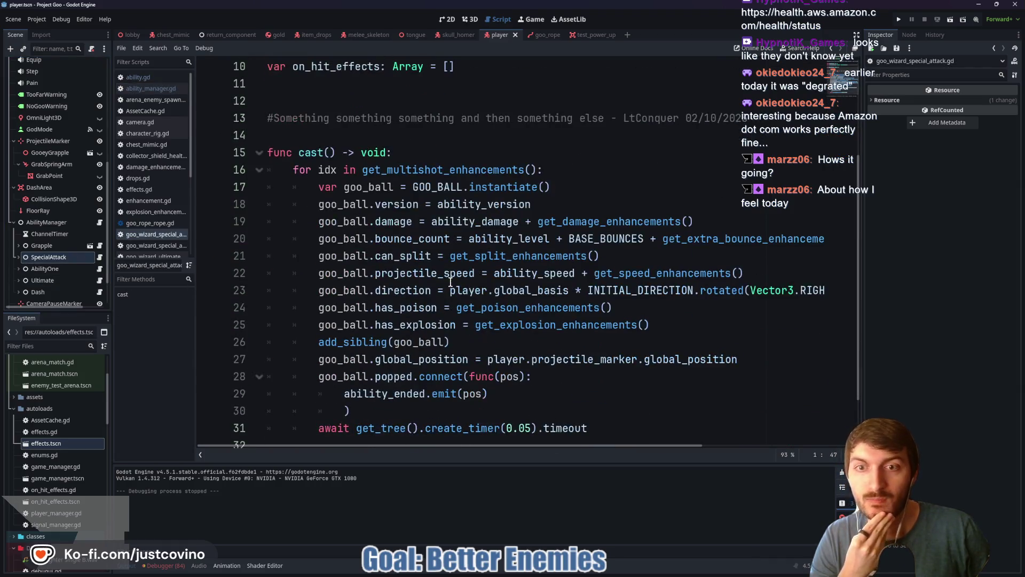
scroll(450, 281, "up", 2)
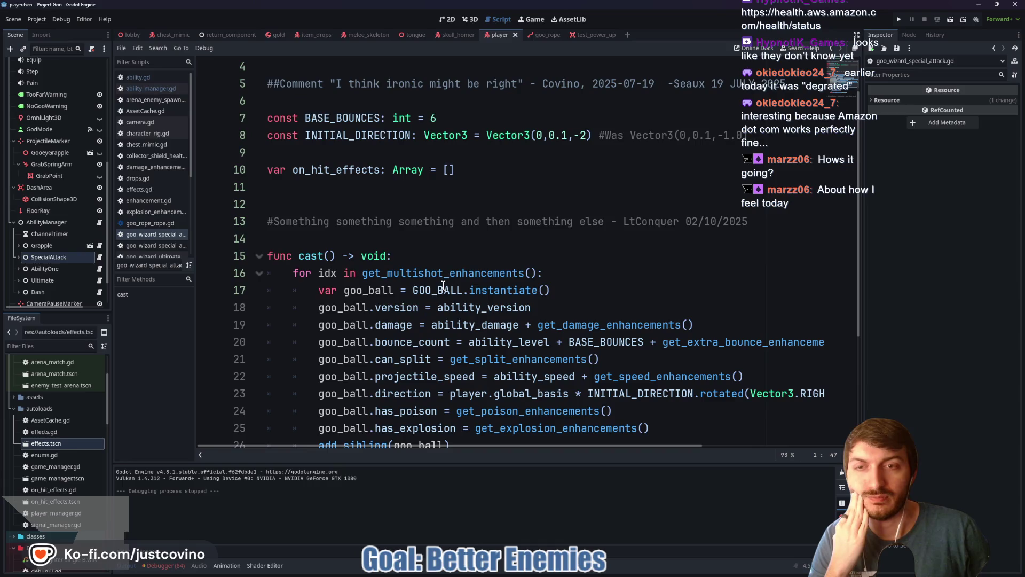
scroll(441, 285, "down", 3)
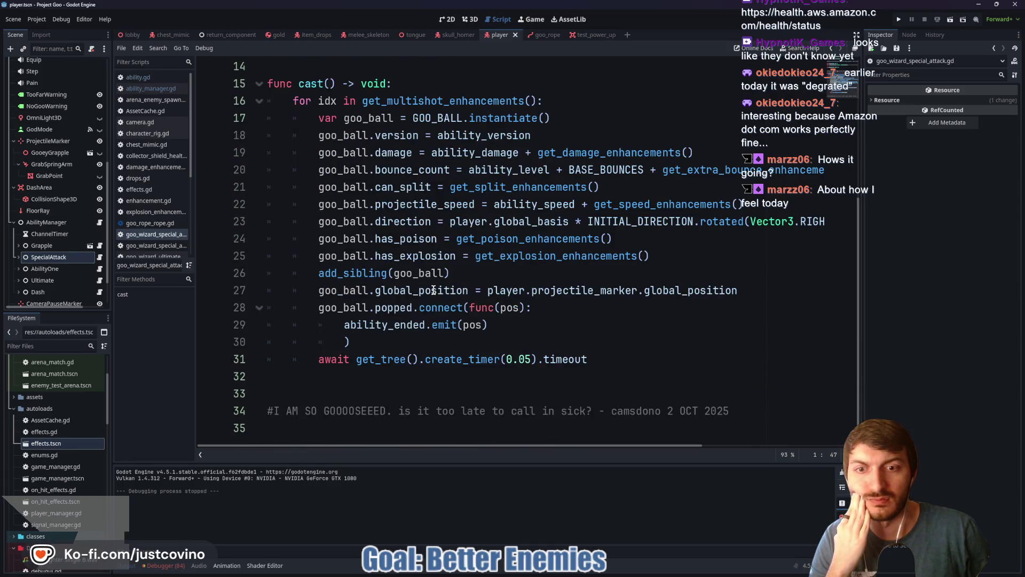
scroll(460, 362, "up", 4)
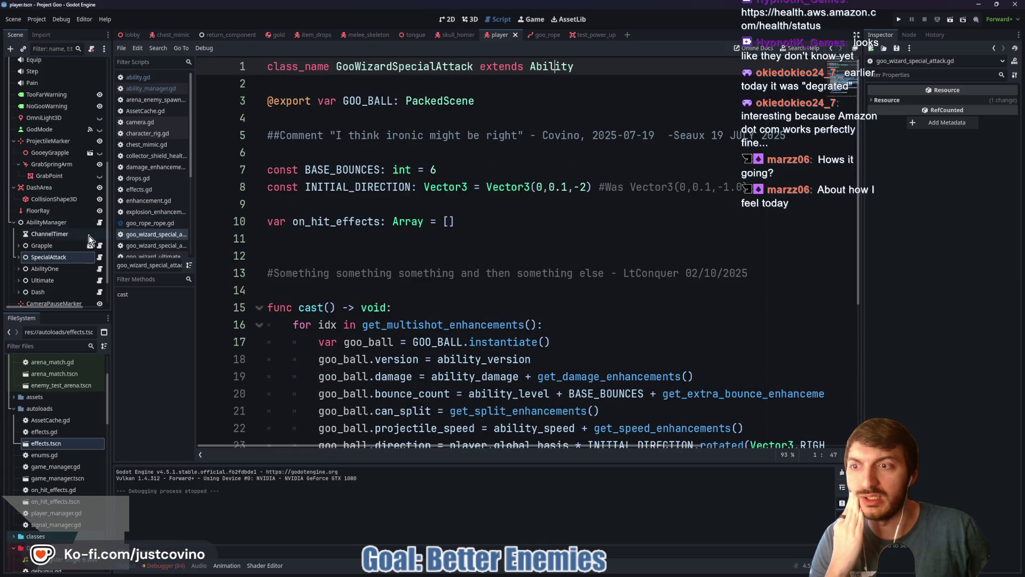
left_click(99, 222)
scroll(536, 271, "down", 15)
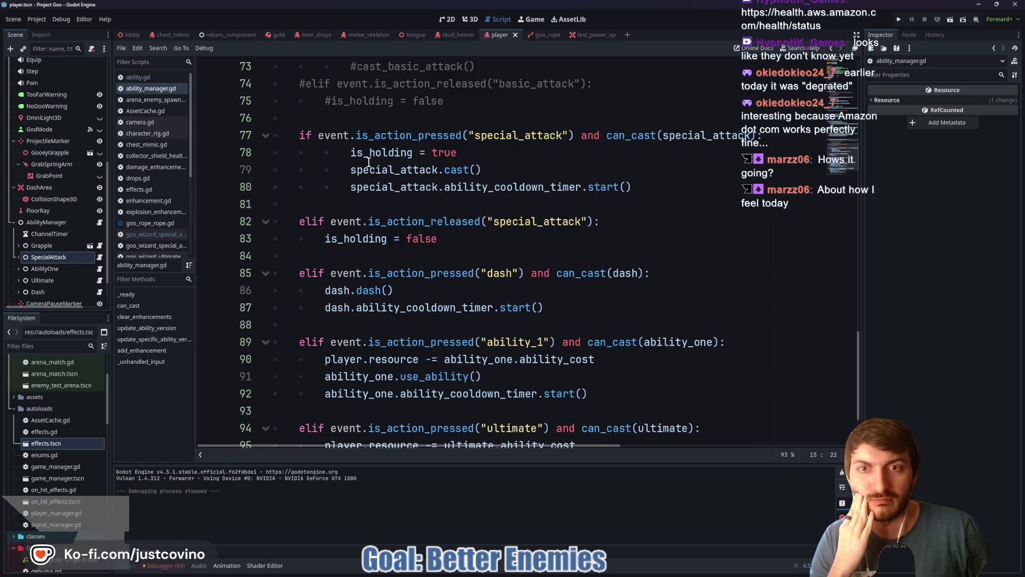
Select the special_attack cooldown-timer timeout.connect block in _ready.
left_click_drag(347, 152, 458, 153)
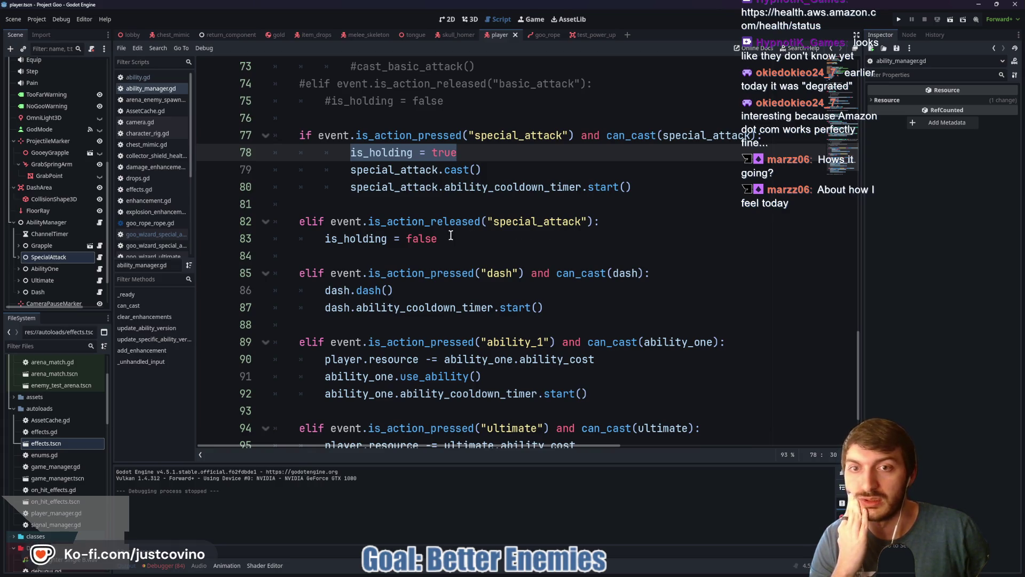
scroll(498, 227, "up", 5)
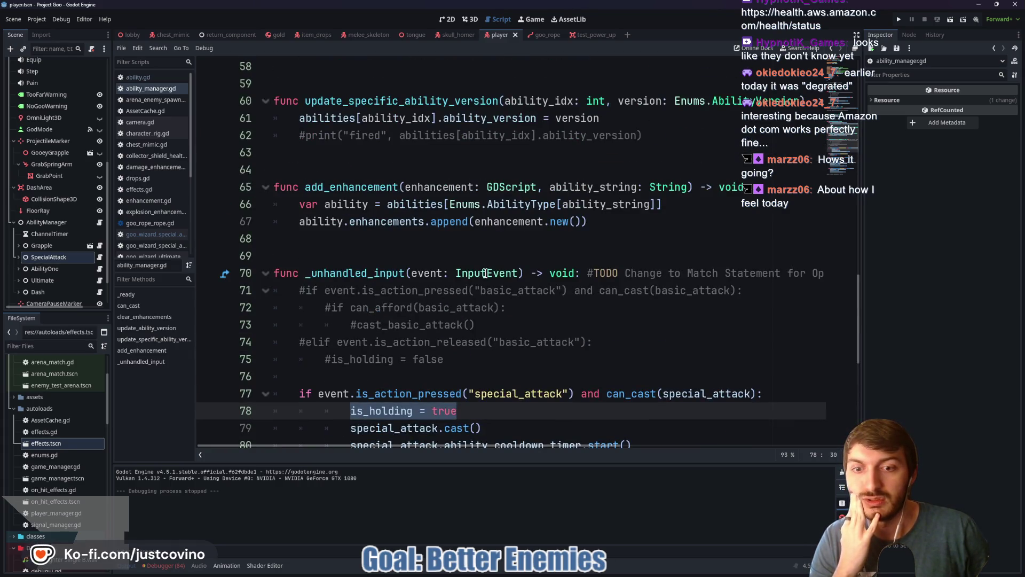
scroll(486, 272, "down", 3)
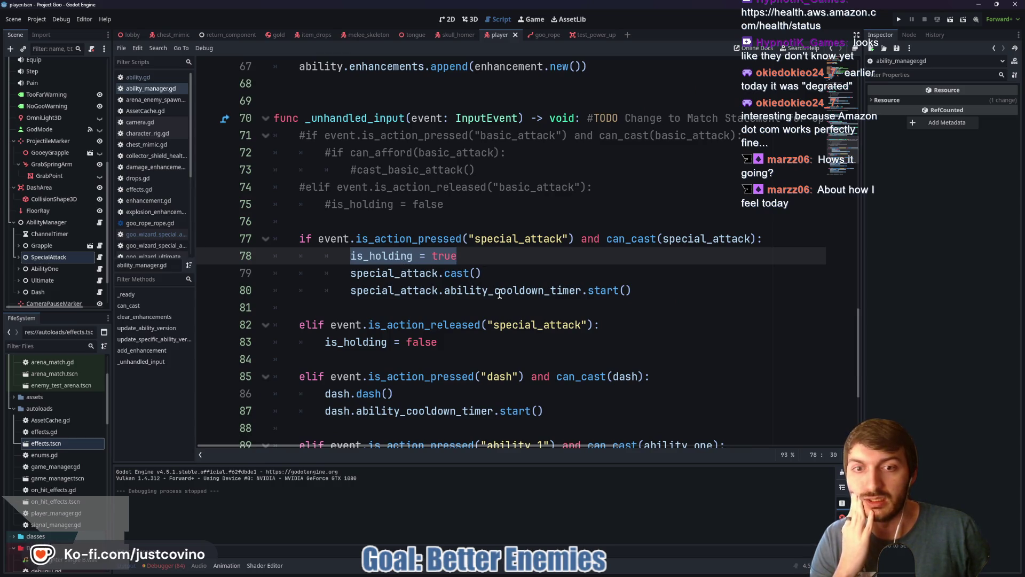
double_click(498, 291)
left_click_drag(352, 291, 595, 292)
scroll(577, 291, "up", 6)
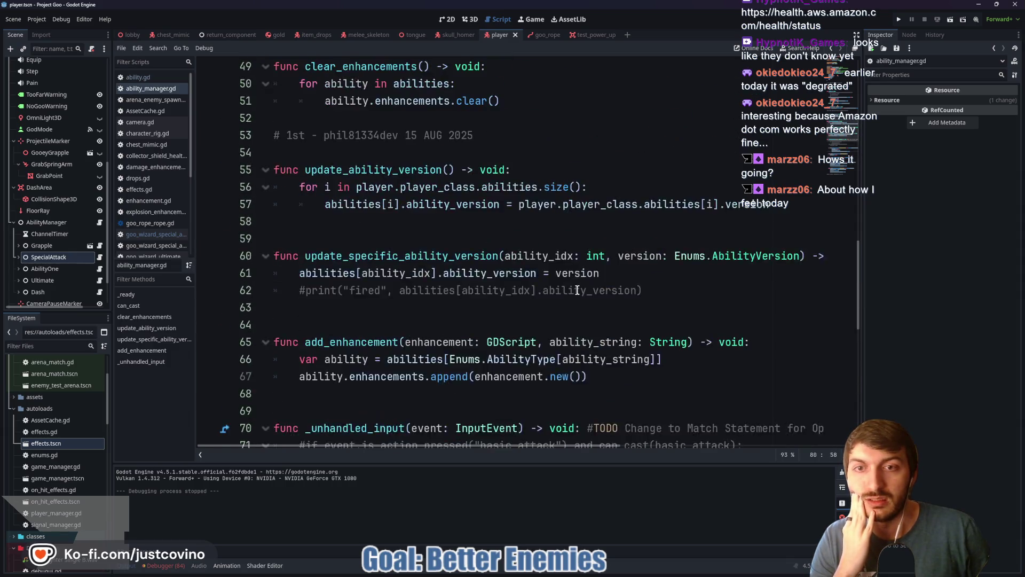
scroll(577, 291, "up", 6)
scroll(493, 266, "up", 1)
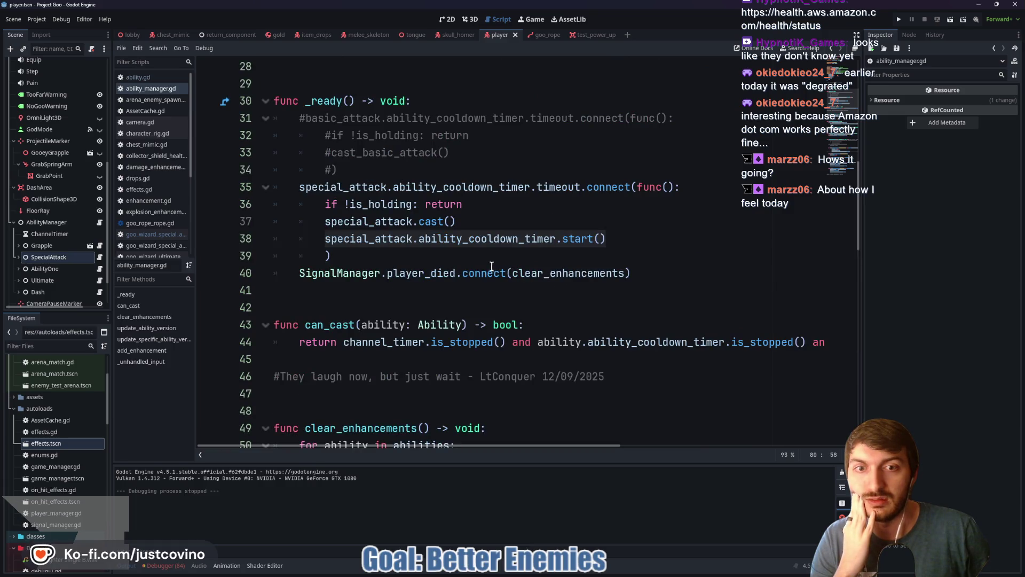
scroll(479, 250, "up", 1)
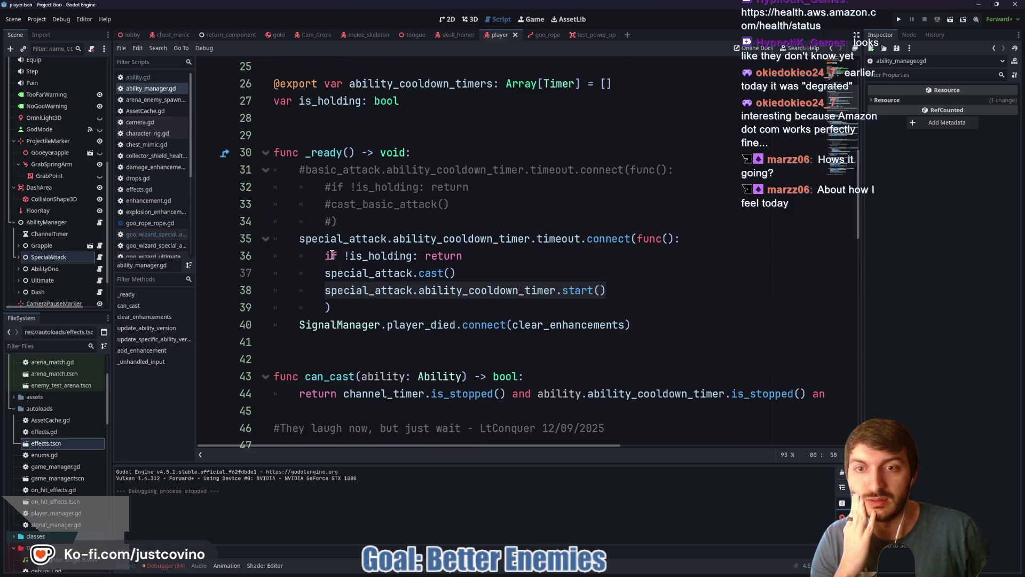
mouse_move(295, 238)
left_mouse_down()
mouse_move(614, 238)
mouse_move(686, 254)
mouse_move(684, 303)
left_mouse_up()
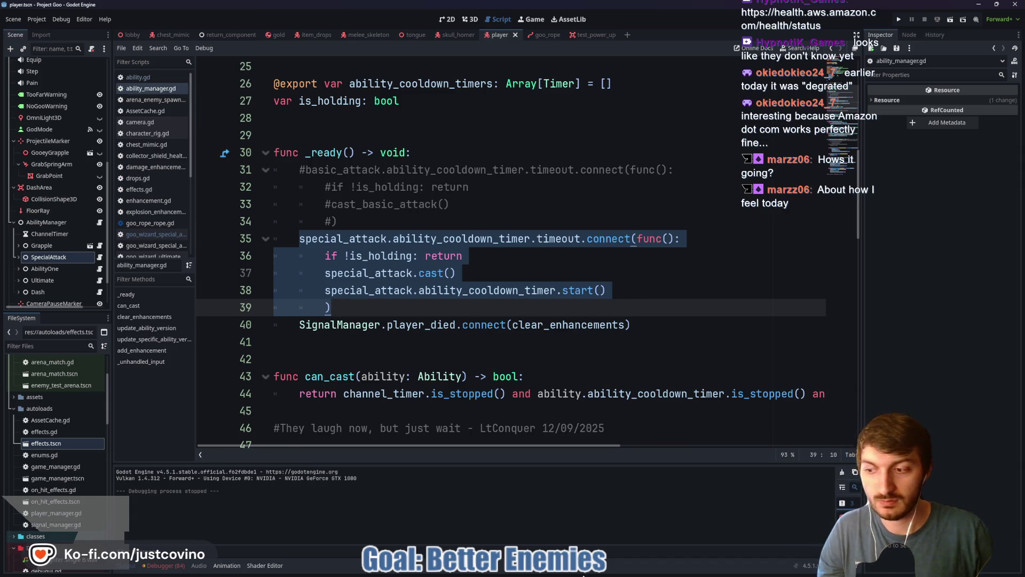
mouse_move(615, 571)
left_click(560, 521)
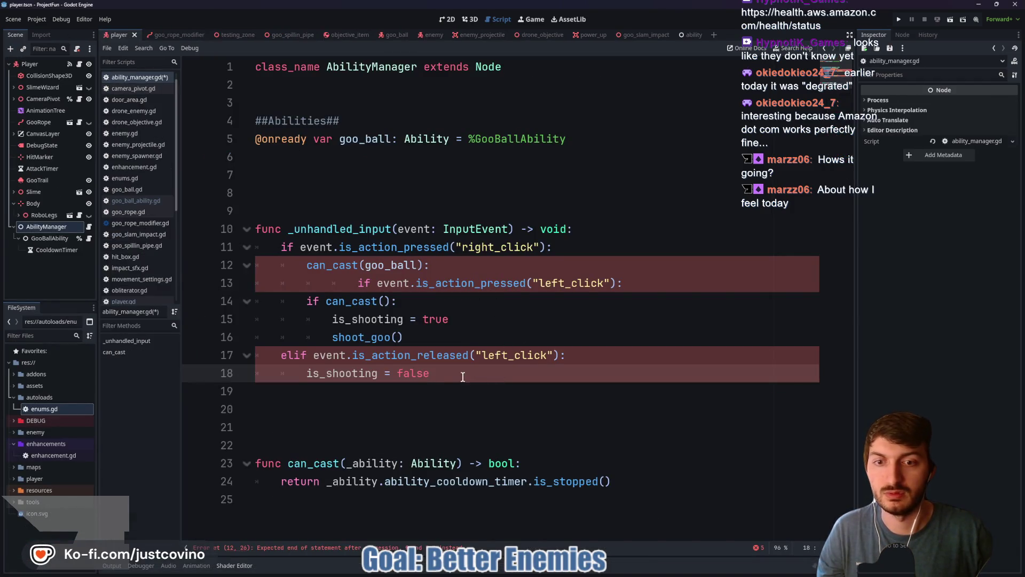
Replace the old shooting logic on lines 12–18 with a can_cast(goo_ball) check setting is_shooting.
left_click_drag(471, 381, 270, 265)
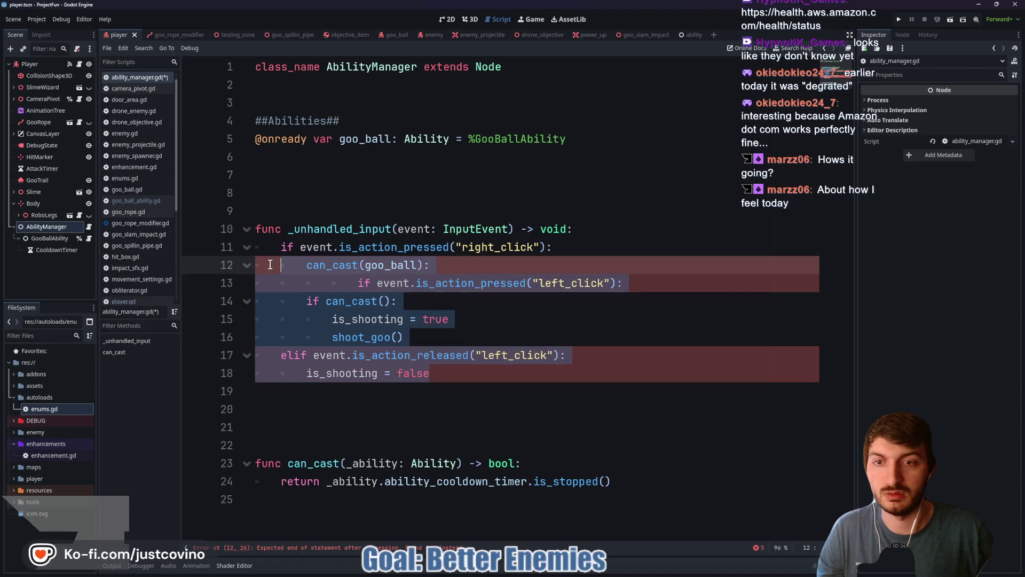
key("BackSpace")
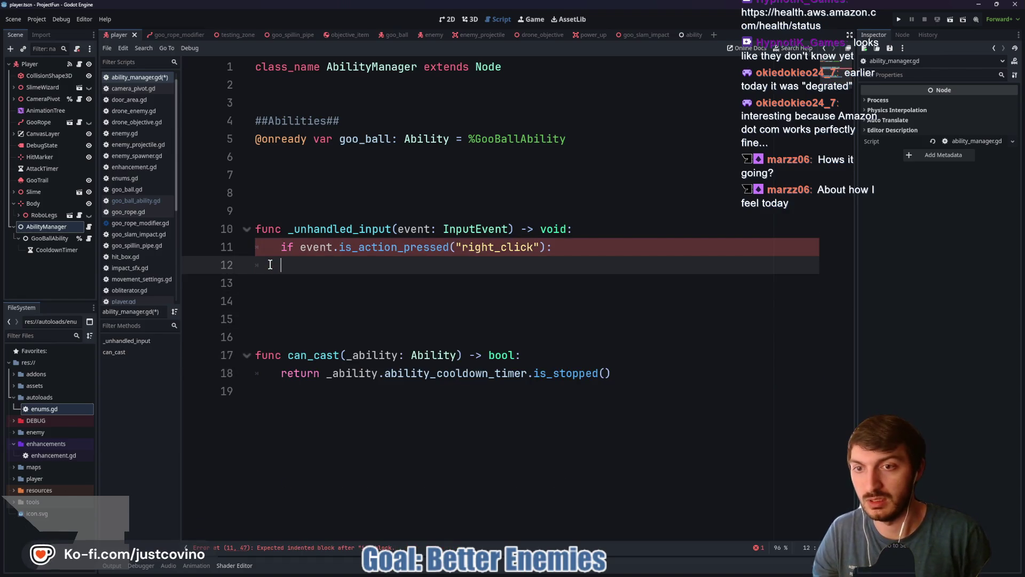
type("n")
key("Return")
type("goo")
key("Return")
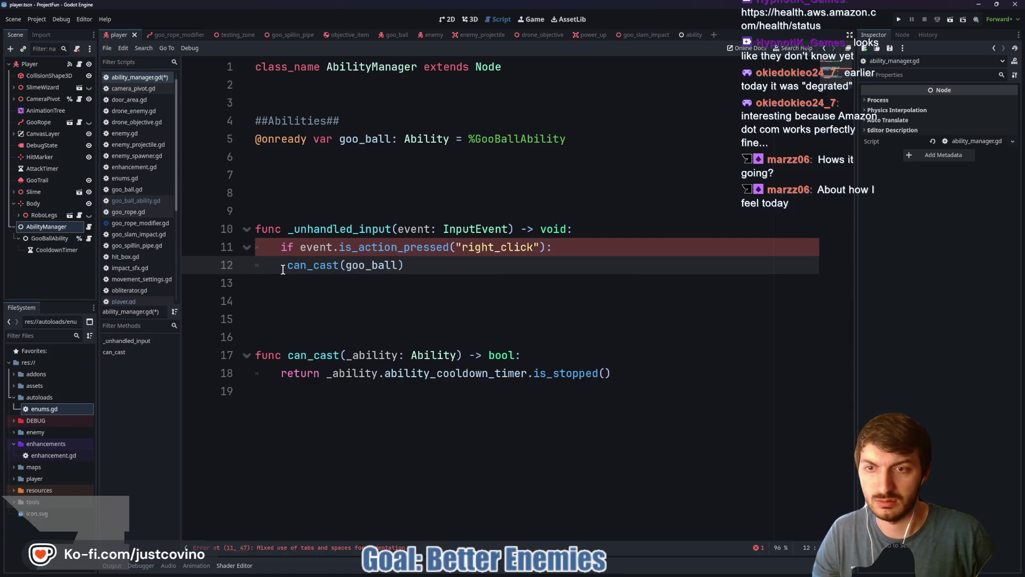
key("Tab")
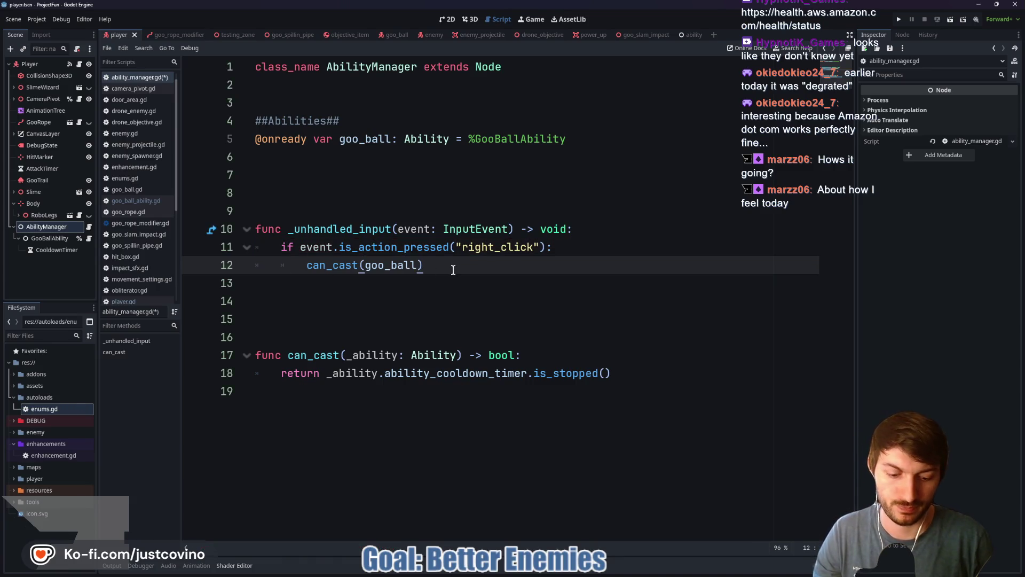
key("Return")
type("is_sh")
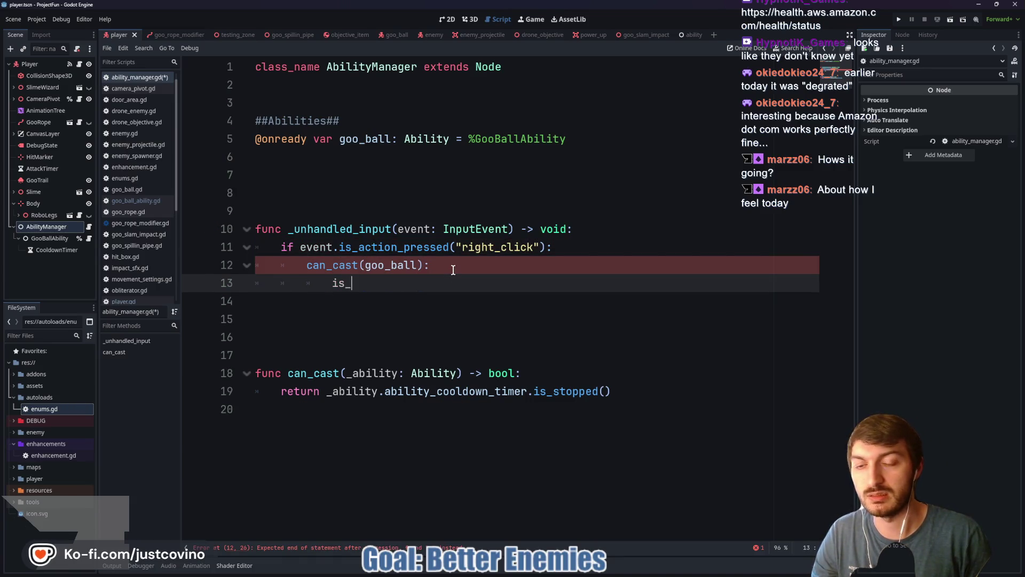
type("ooting -")
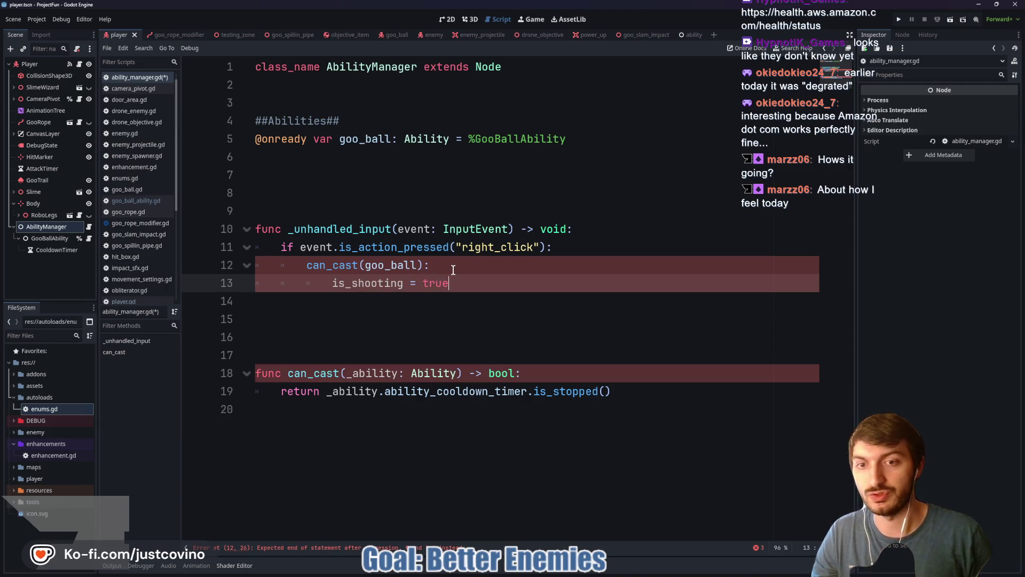
Declare var is_shooting: bool = false on line 7 and make the check an if statement.
left_click(283, 179)
type("var is_shooting: ")
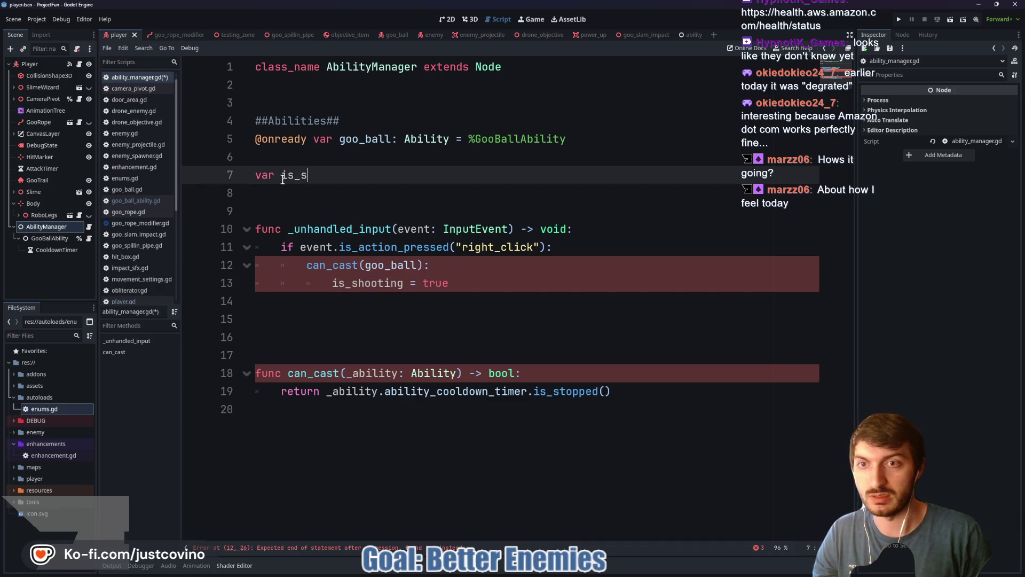
type("bool = false")
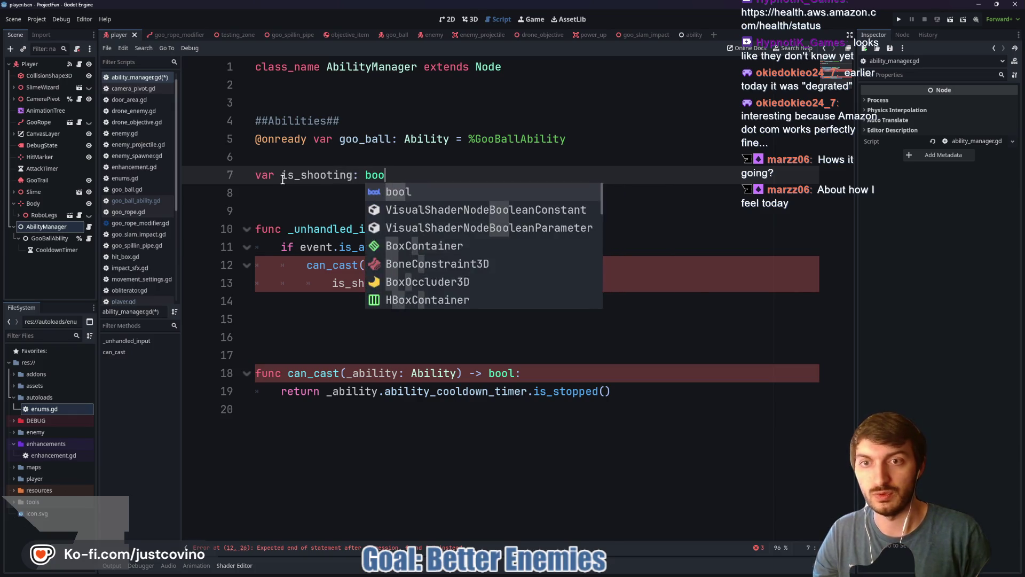
left_click(468, 289)
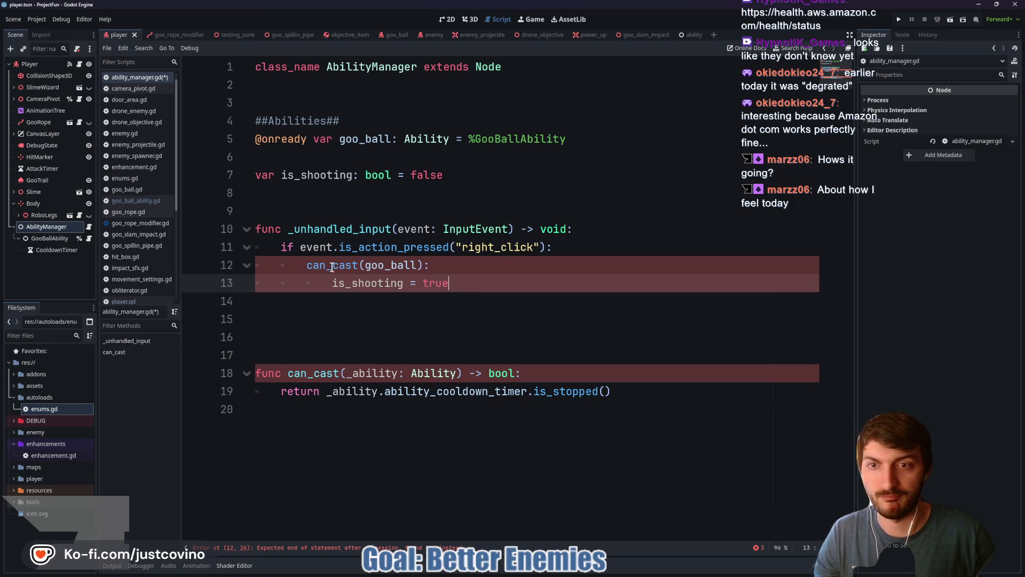
left_click(304, 267)
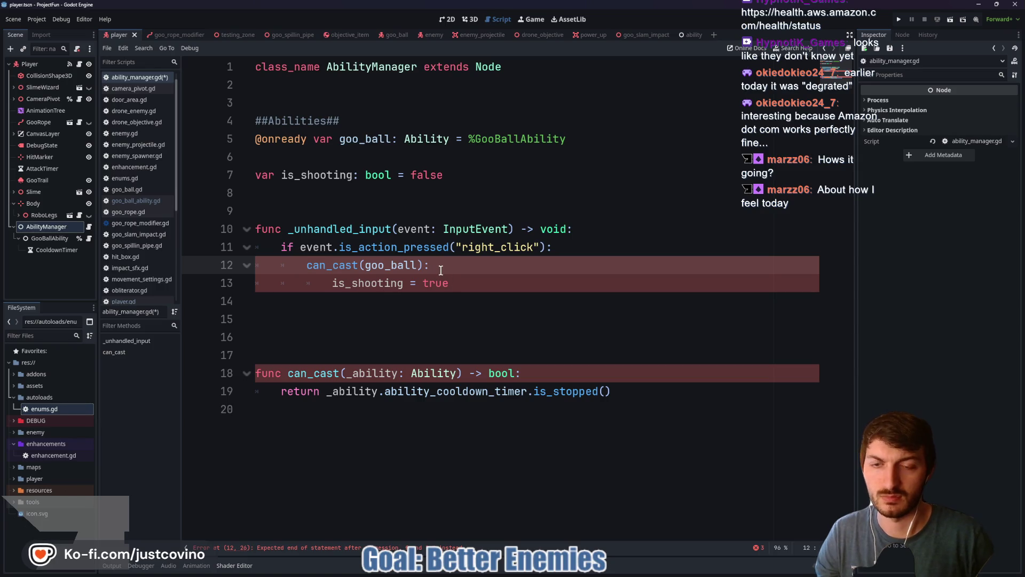
left_click(309, 267)
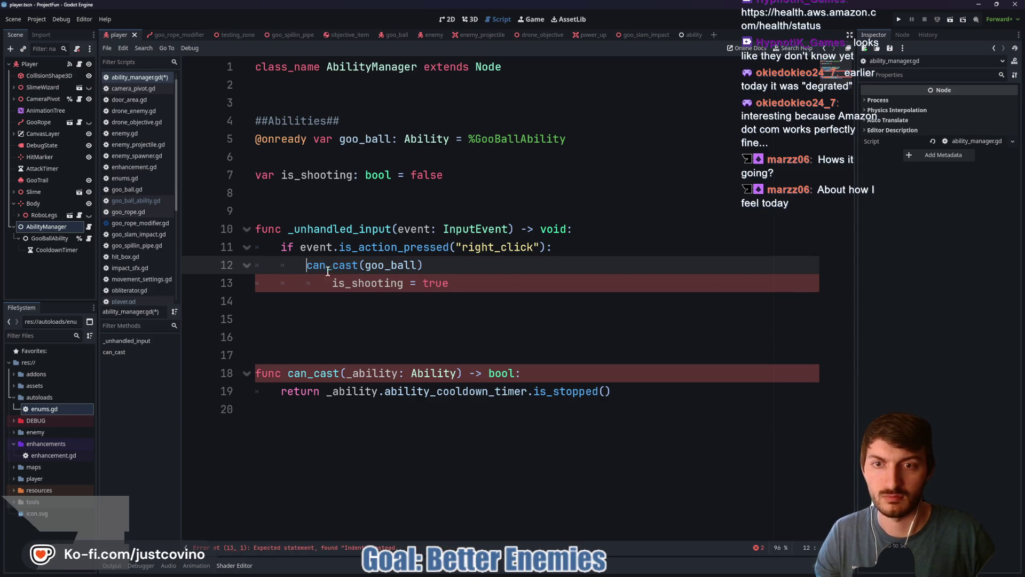
type("if")
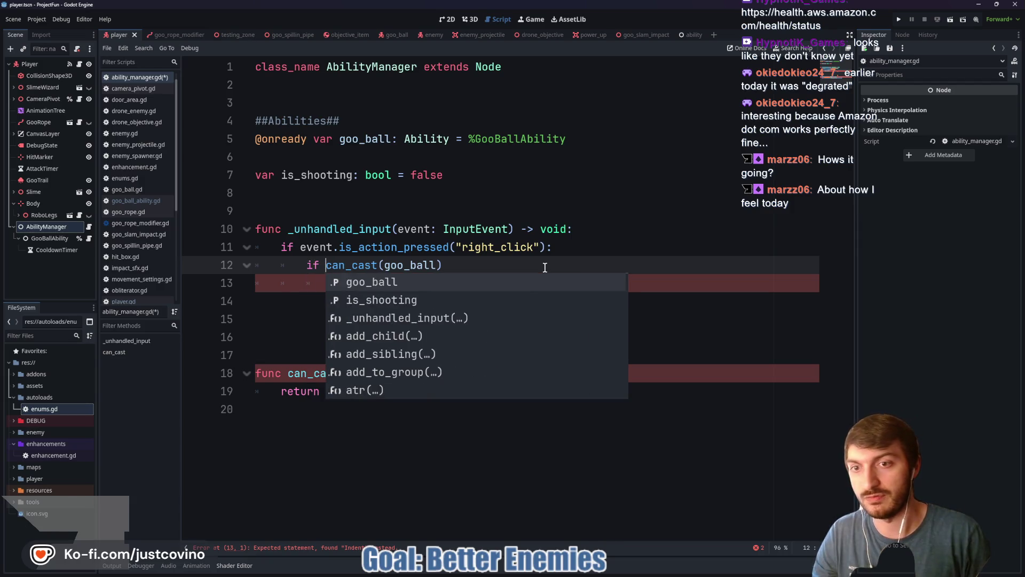
key("End")
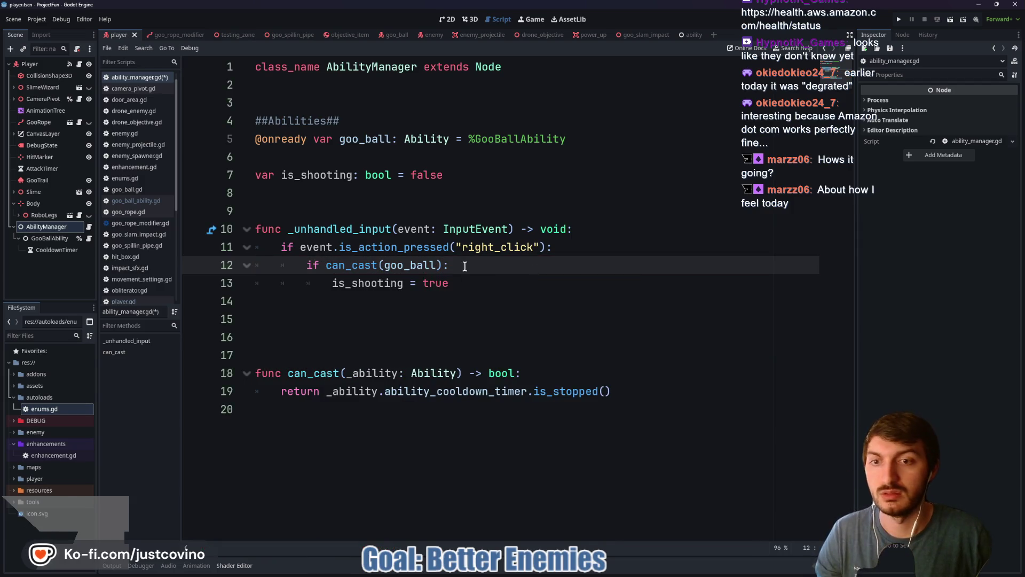
left_click(470, 284)
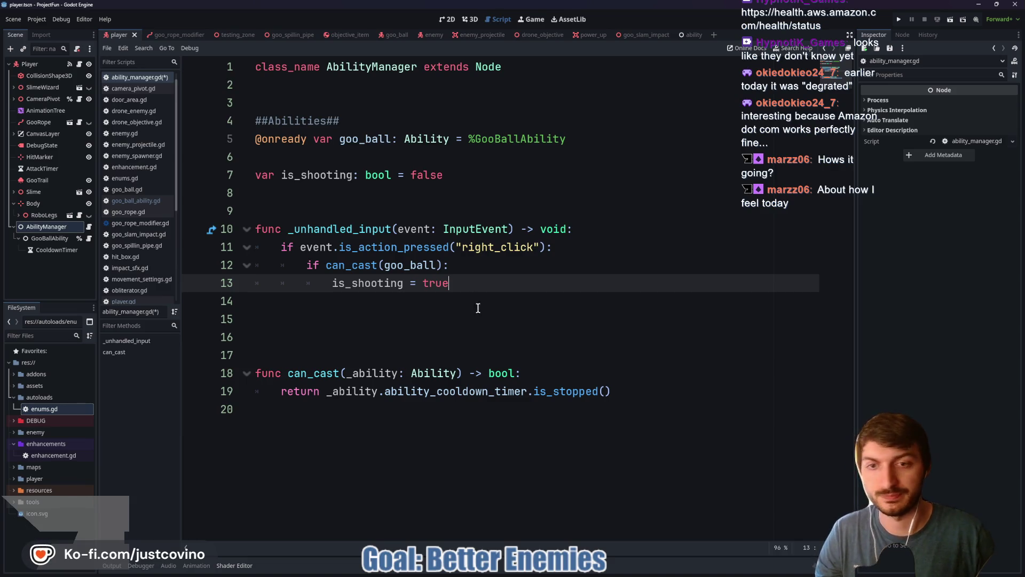
mouse_move(601, 574)
left_click(645, 526)
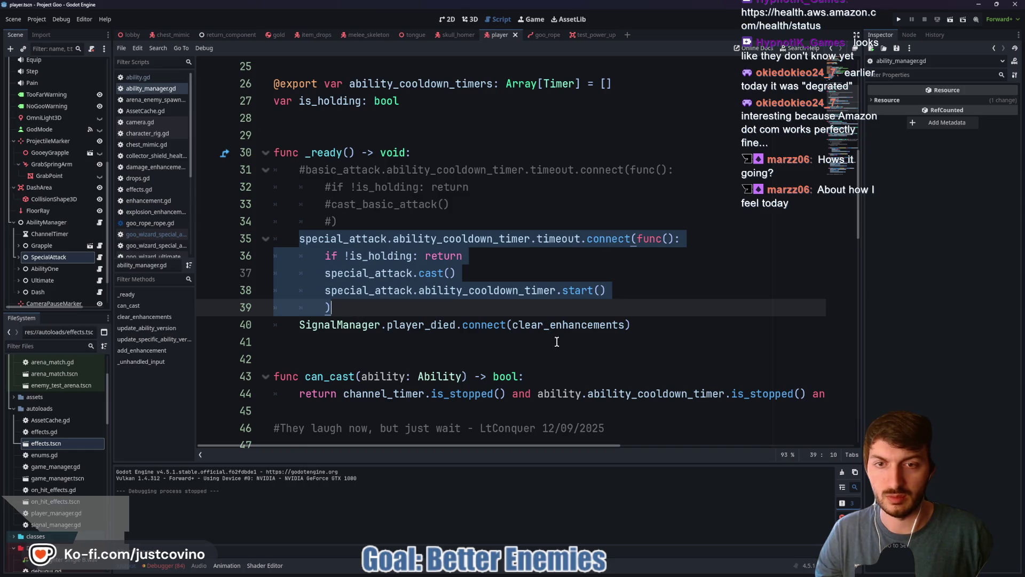
Paste the copied timer timeout lambda block into ability_manager.gd, then cut it to move it.
scroll(559, 341, "down", 7)
scroll(542, 350, "down", 3)
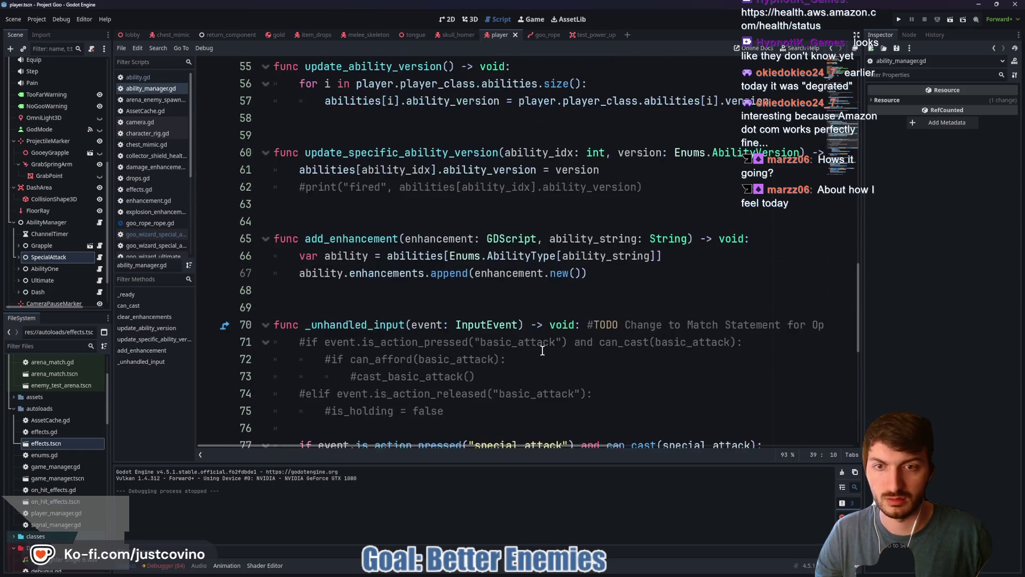
scroll(542, 350, "down", 7)
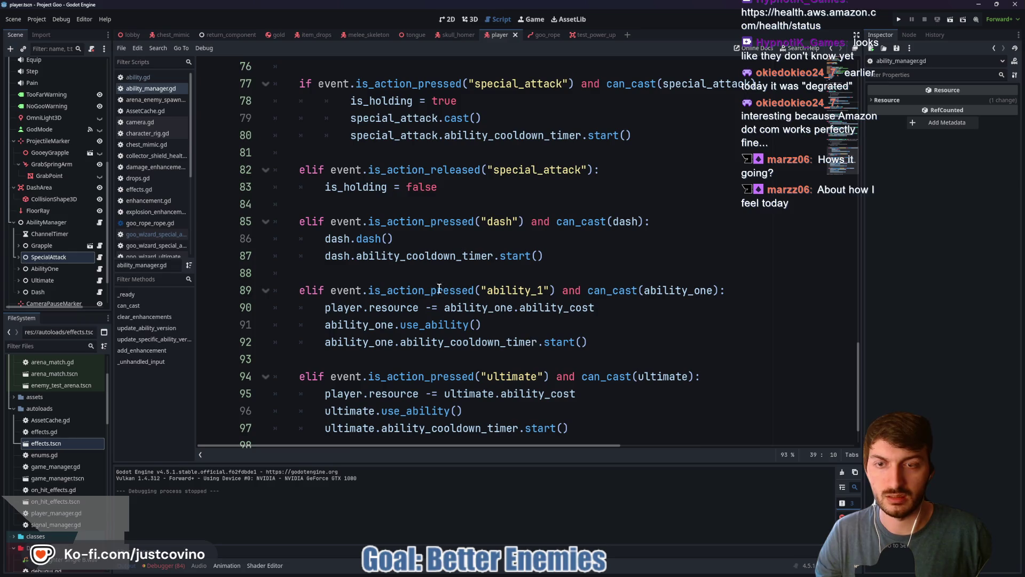
scroll(421, 304, "up", 2)
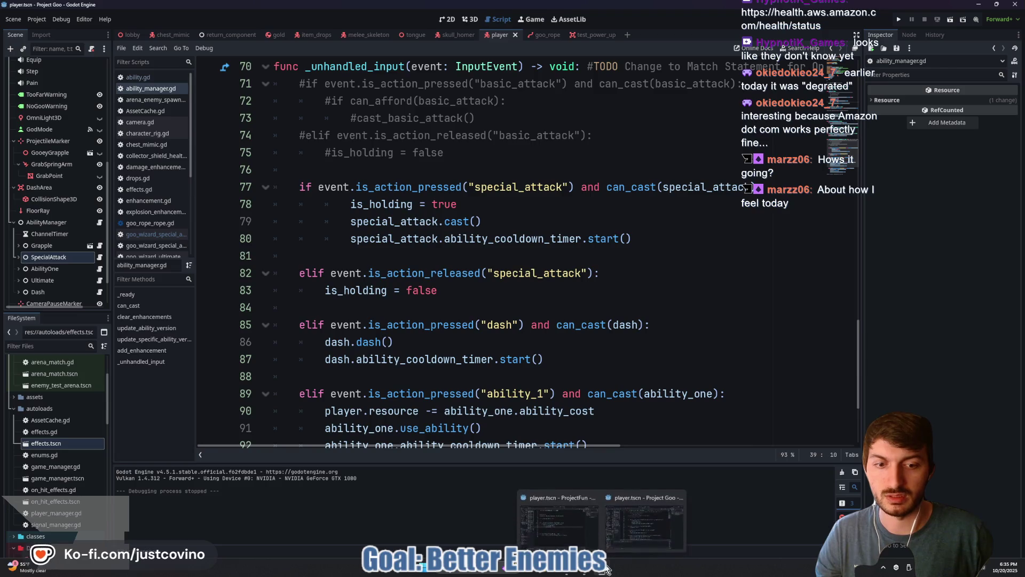
scroll(620, 335, "up", 1)
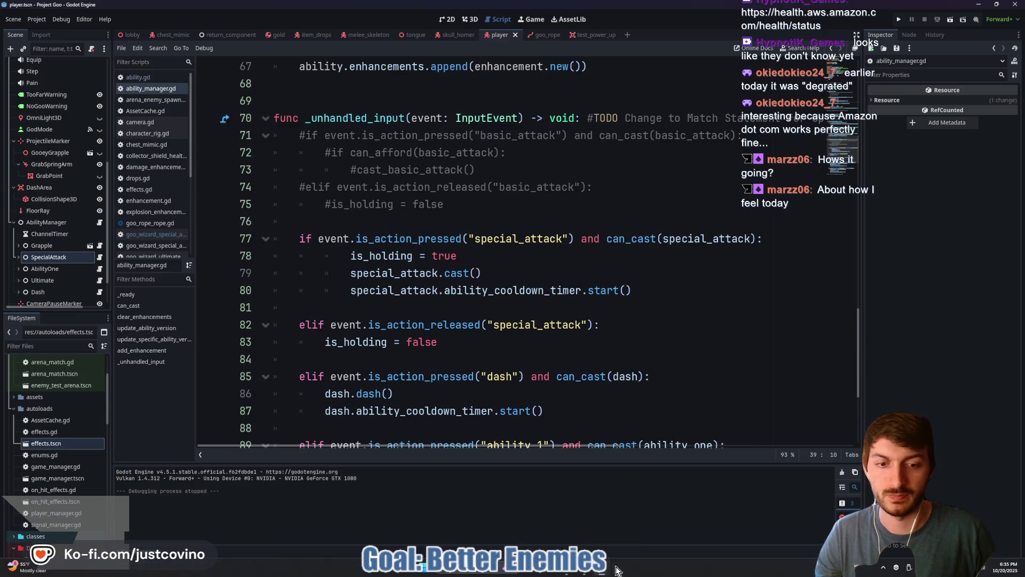
left_click(560, 534)
left_click(436, 305)
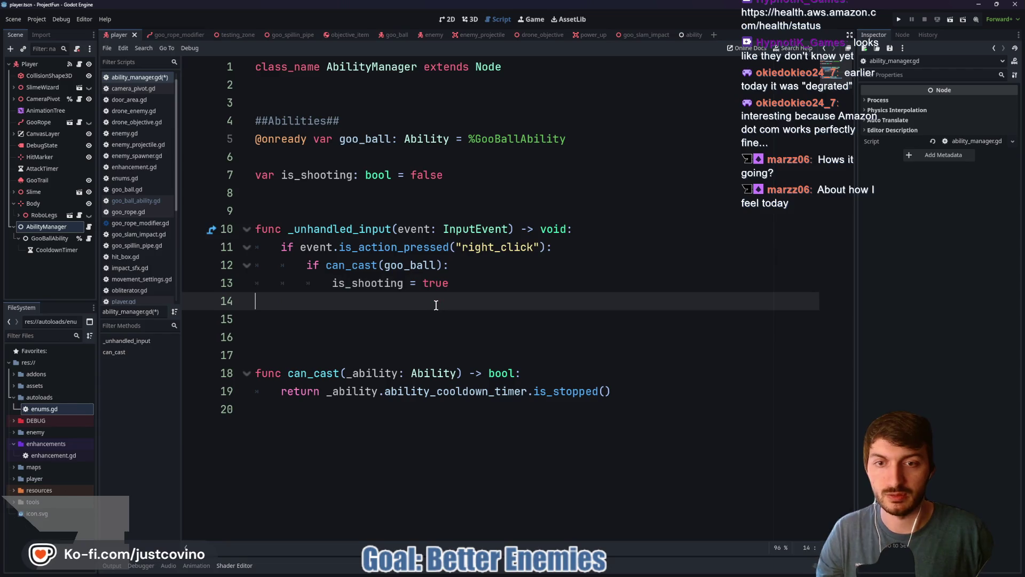
type("special_attack.ability_cooldown_timer.timeout.connect(func(): \t\tif !is_holding: return \t\tspecial_attack.cast() \t\tspecial_attack.ability_cooldown_timer.start() \t\t)")
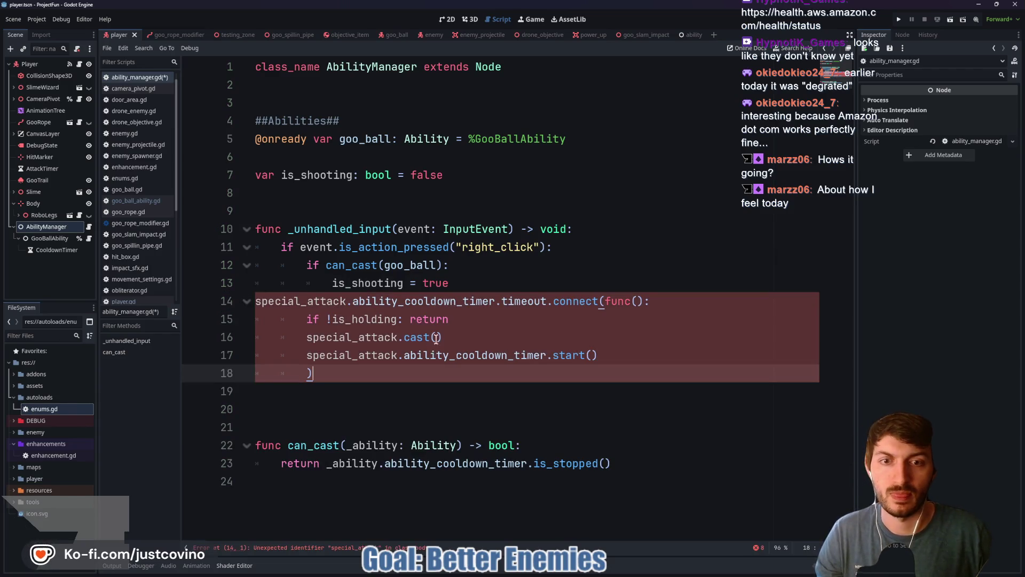
left_click_drag(340, 386, 230, 308)
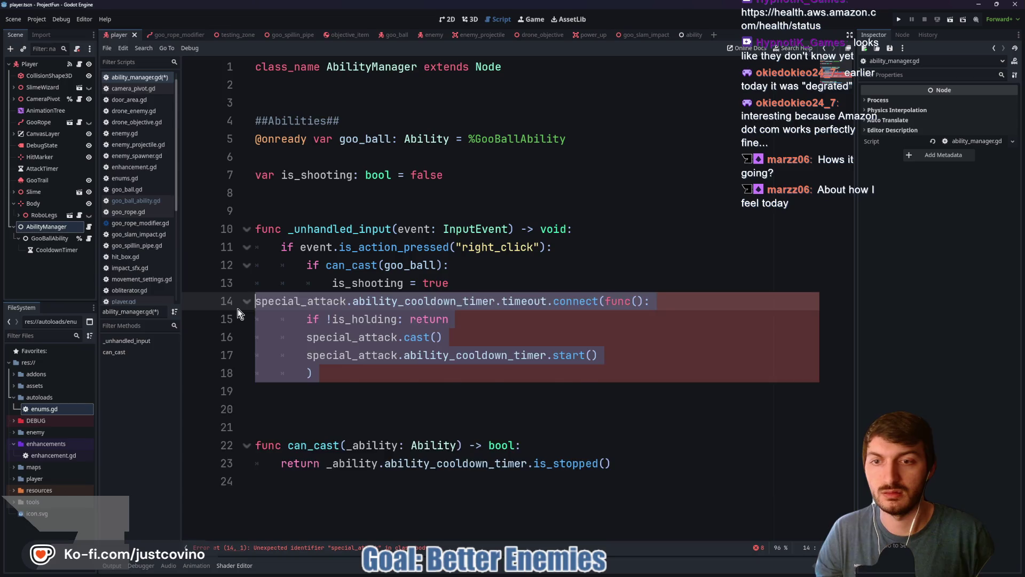
key("ctrl+x")
Add a new _ready() function below the is_shooting variable.
left_click(287, 201)
key("Return")
key("Return")
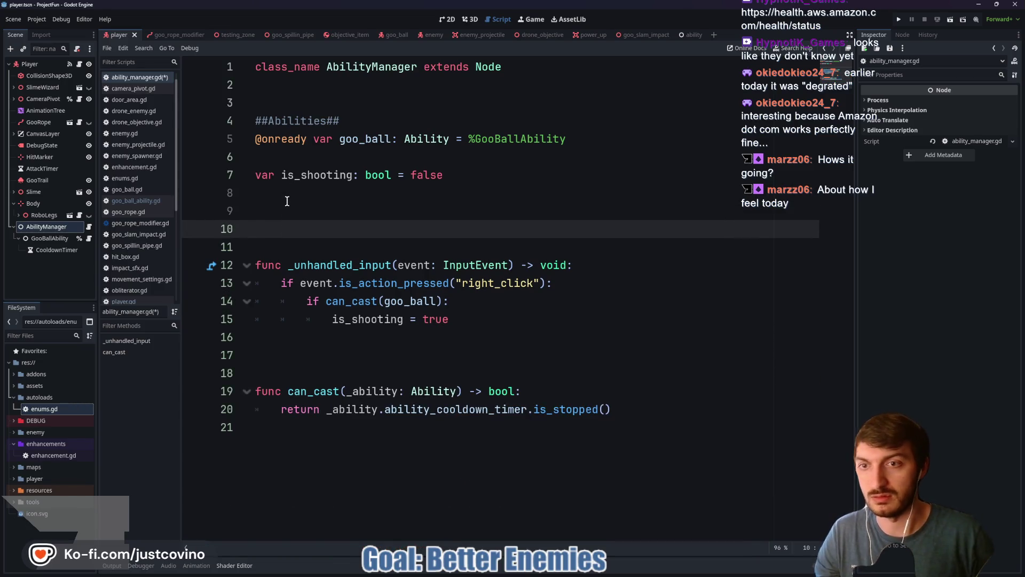
key("Return")
key("Up")
key("Up")
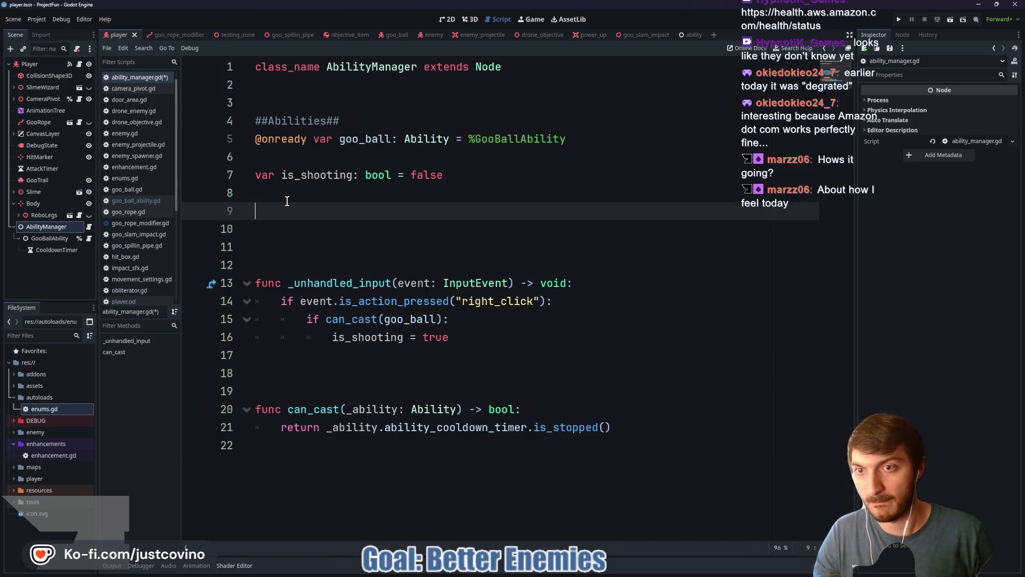
type("fuync")
key("BackSpace")
key("BackSpace")
key("BackSpace")
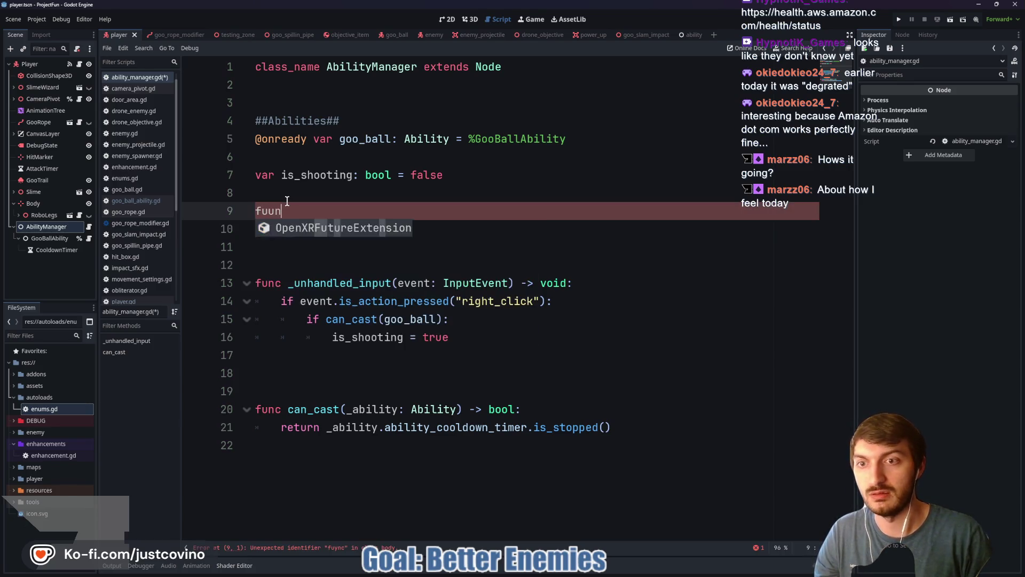
type("unc _r")
key("Return")
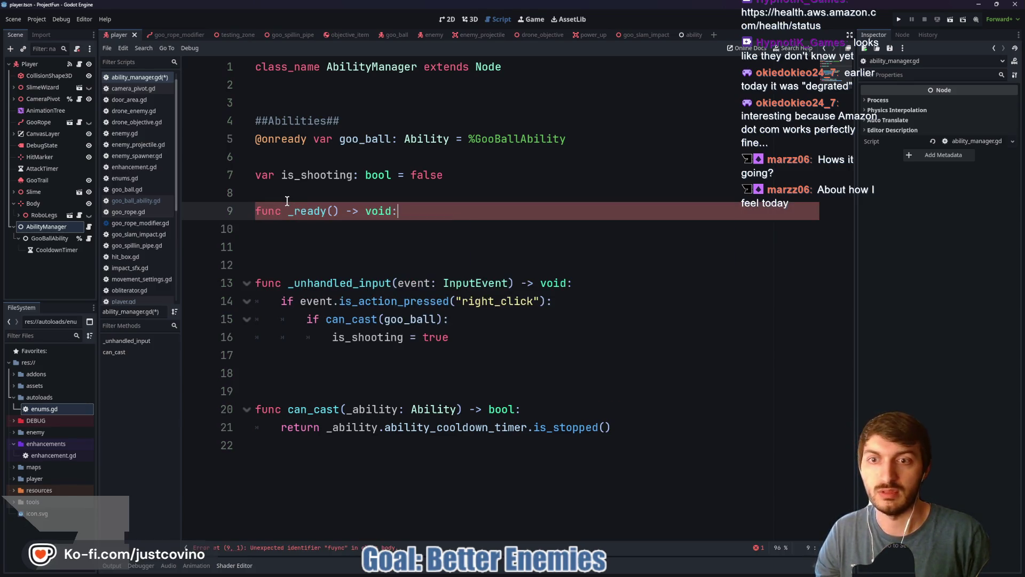
key("Return")
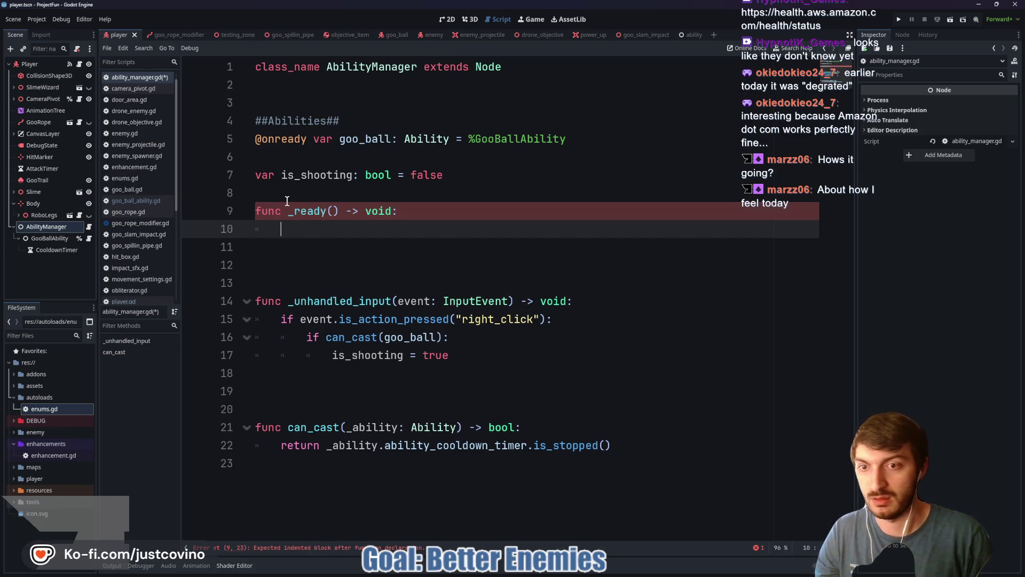
In _ready, connect goo_ball.ability_cooldown_timer.timeout to a lambda containing the cut block.
type("goo_ball.a")
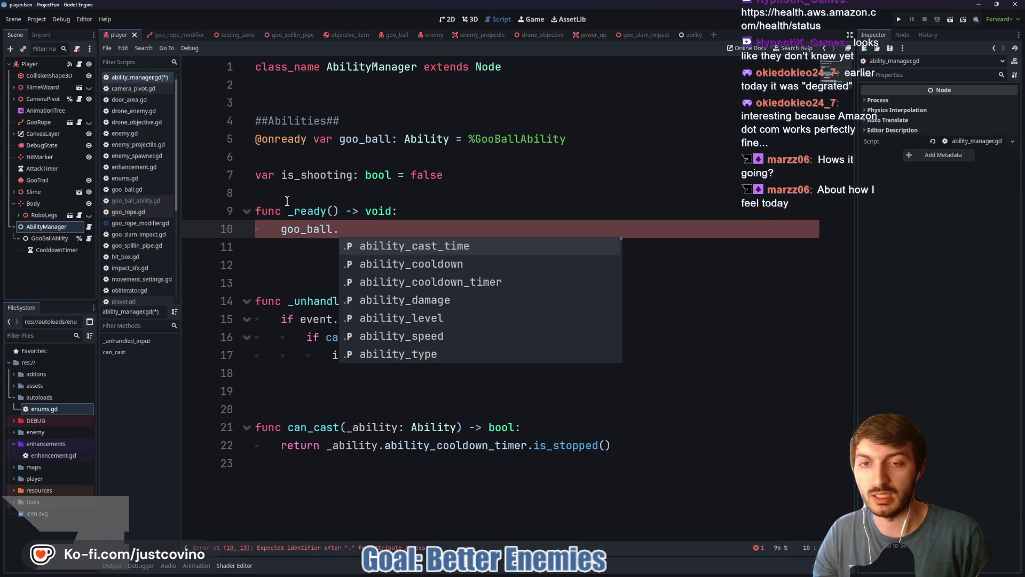
type("bility")
key("Down")
key("Down")
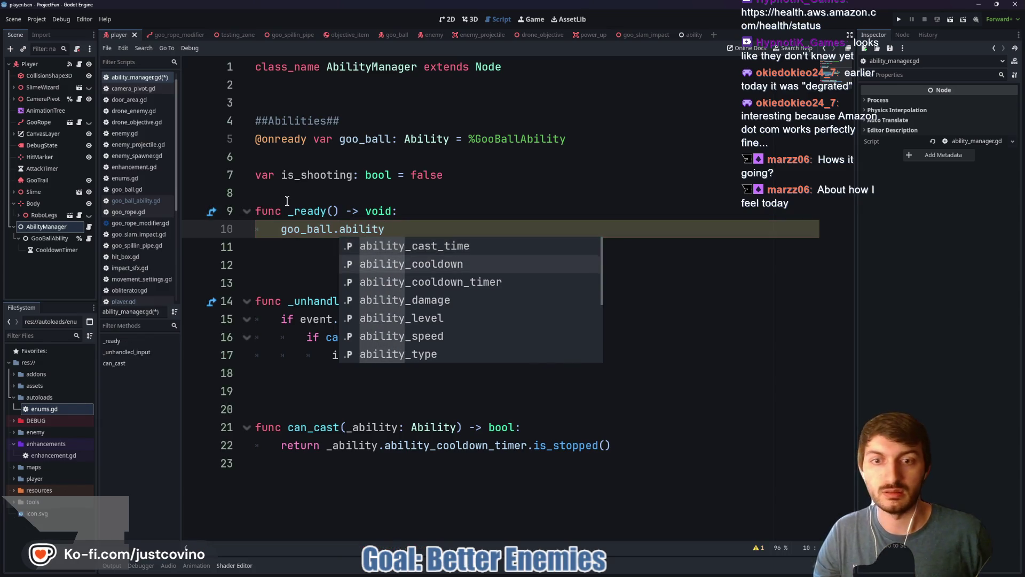
key("Return")
type(".t")
key("Return")
type(".co")
key("Return")
type("func(")
key("Return")
key("Return")
key("Return")
key("Up")
key("Up")
key("ctrl+v")
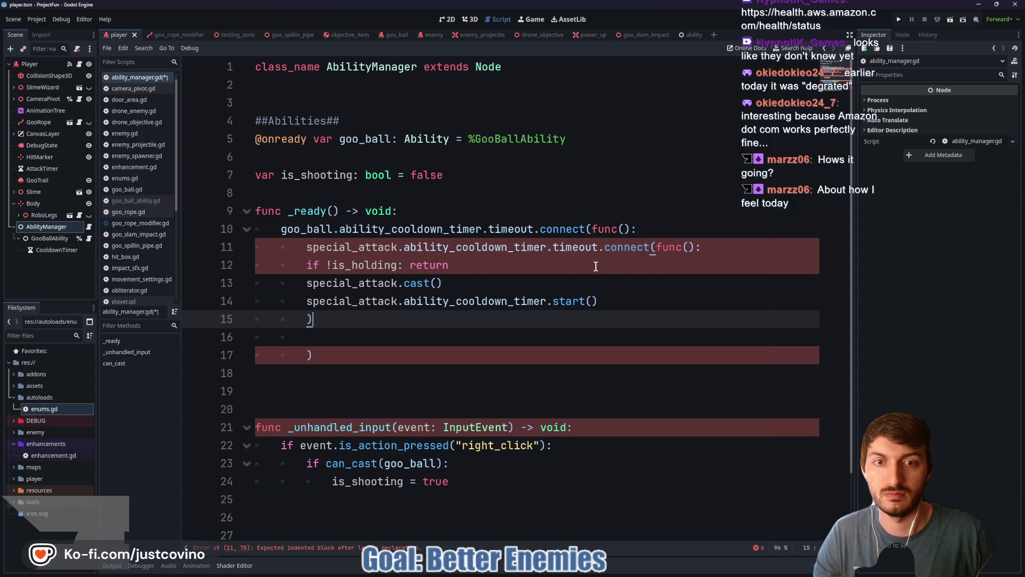
Replace the nested connect and holding check with 'if !is_shooting: return'.
mouse_move(449, 266)
left_mouse_down()
mouse_move(284, 249)
mouse_move(305, 249)
left_mouse_up()
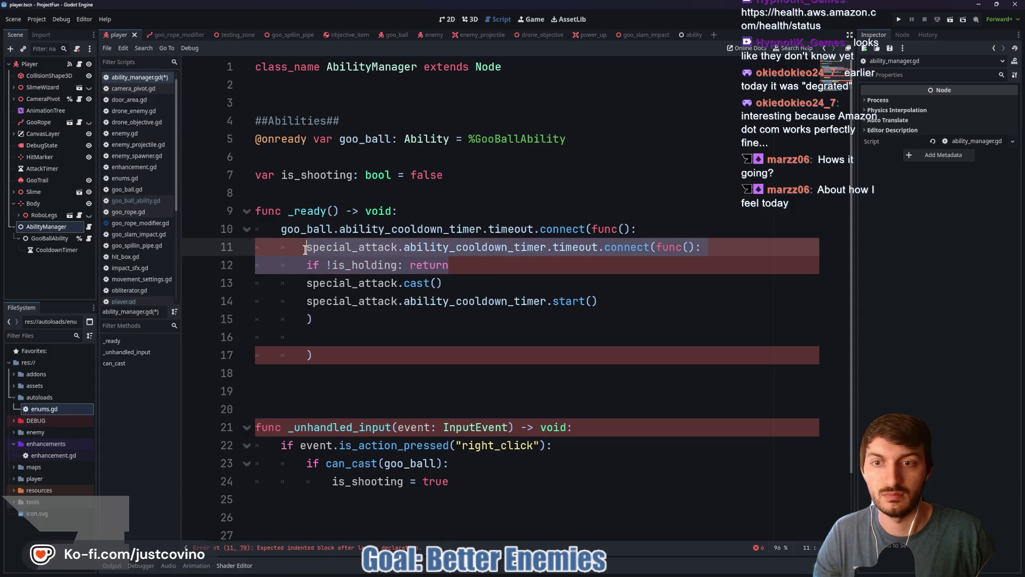
type("if !i")
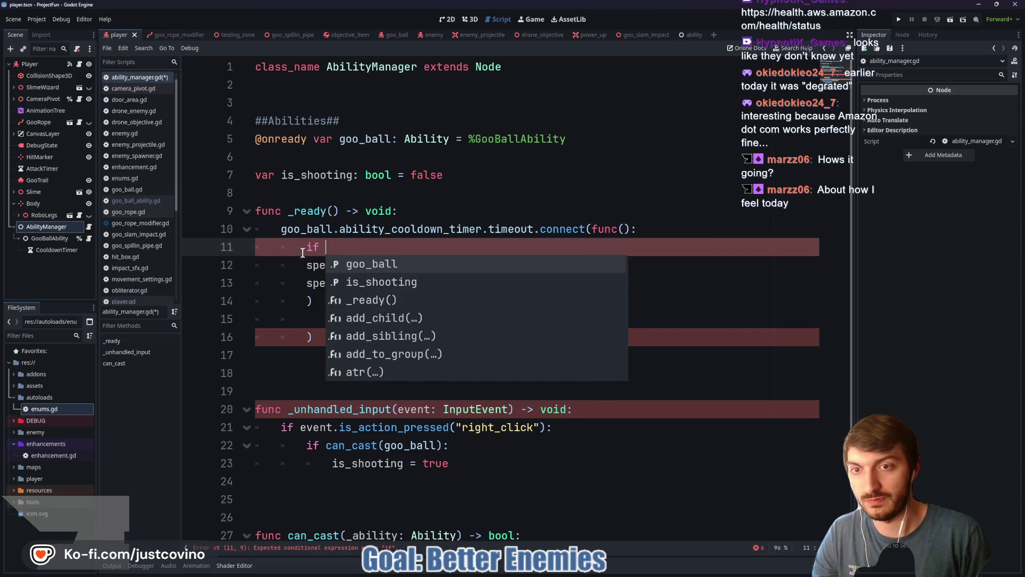
type("s_shooting:")
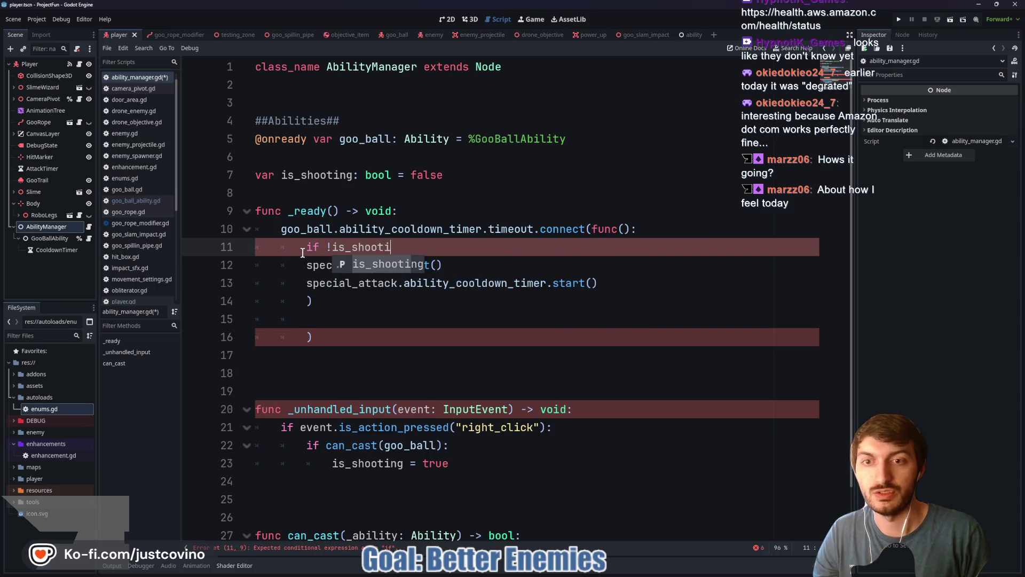
type(" return")
key("Return")
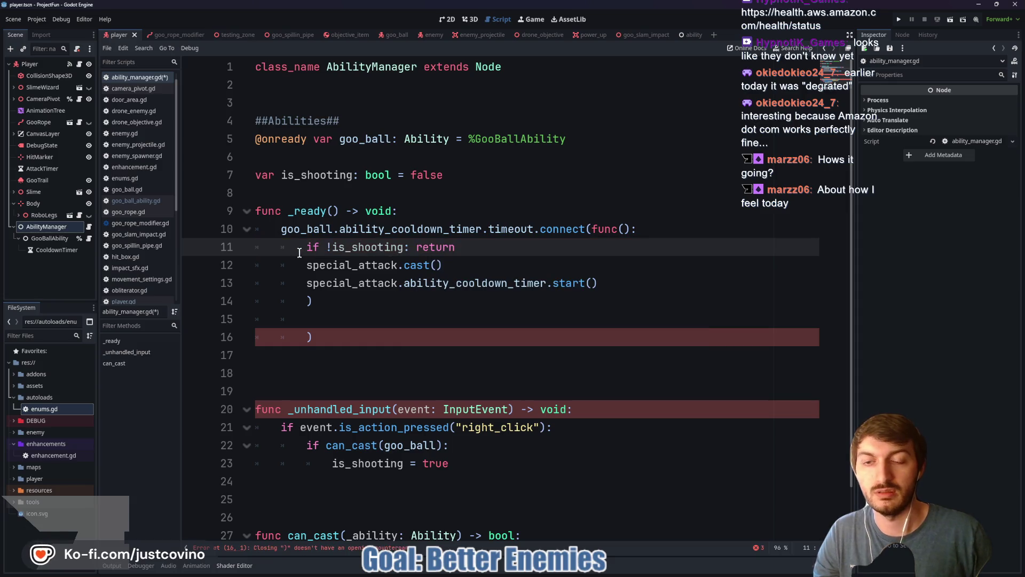
left_click(395, 268)
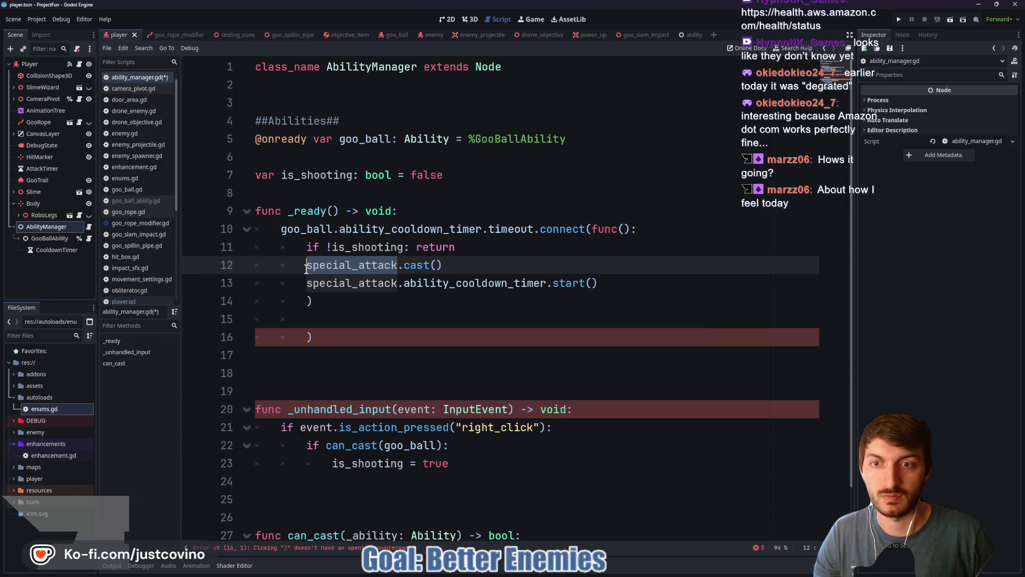
Add a shoot_goo_ball() -> void stub containing pass to goo_ball_ability.gd and save it.
left_click(89, 238)
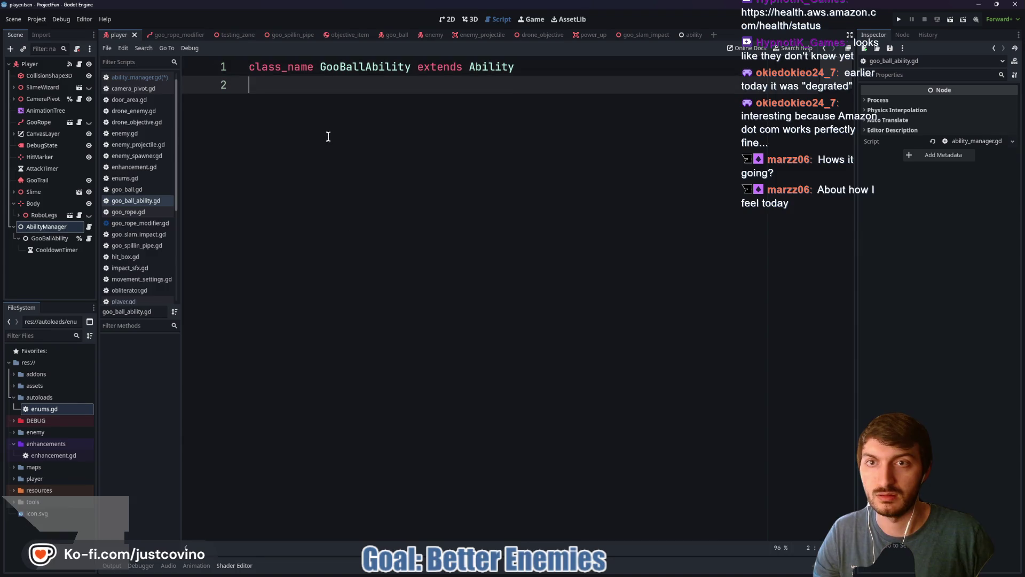
key("Return")
key("Return")
key("Return")
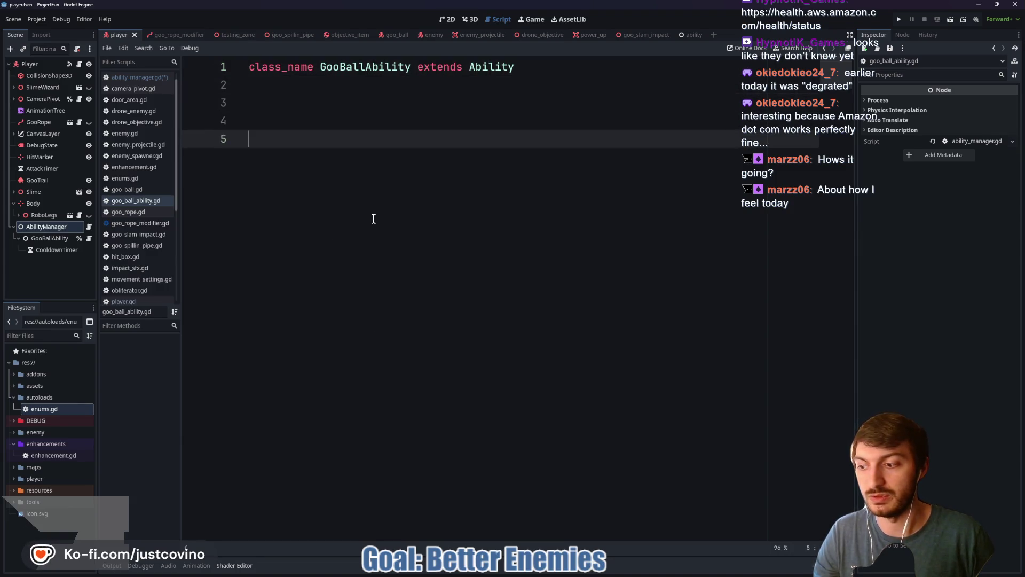
type("unc shoot_")
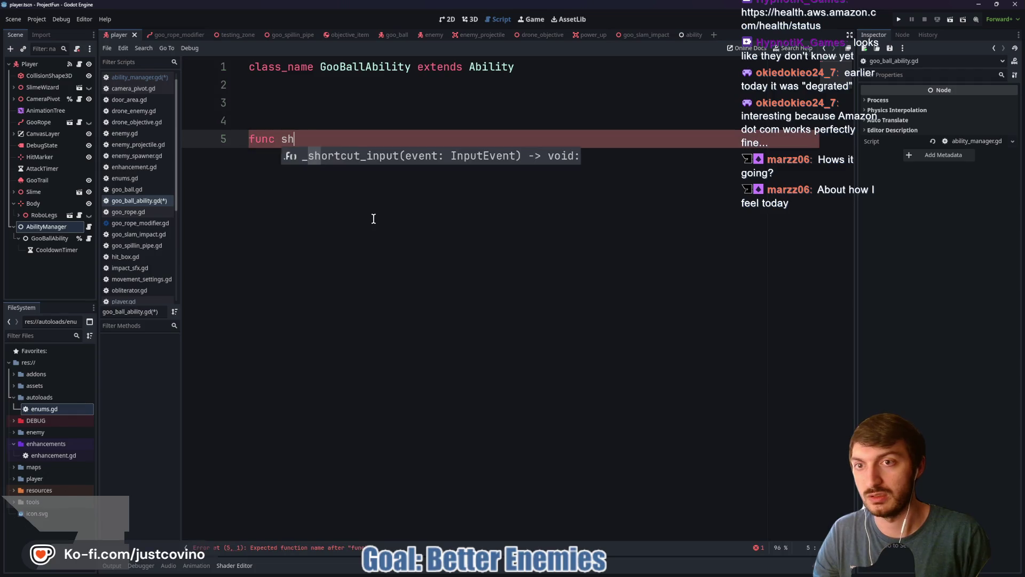
type("goo_")
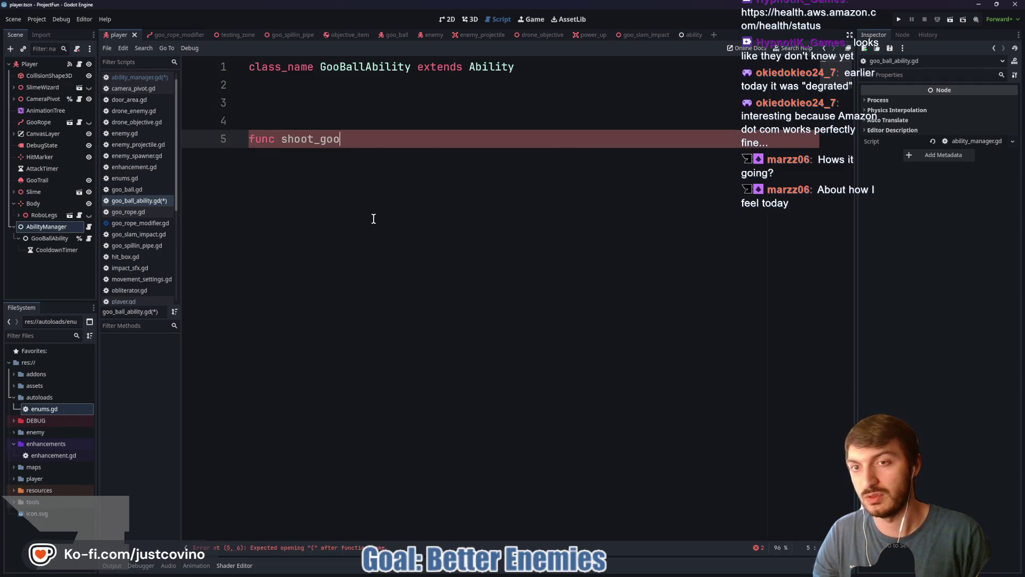
type("ball() -> ")
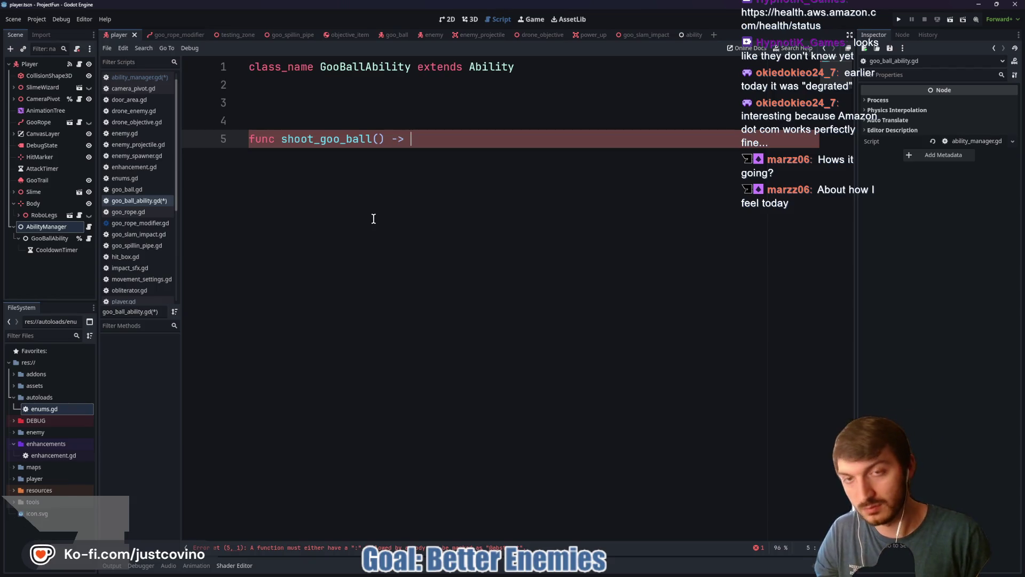
type("void:")
key("Return")
type("pas")
key("Return")
key("ctrl+s")
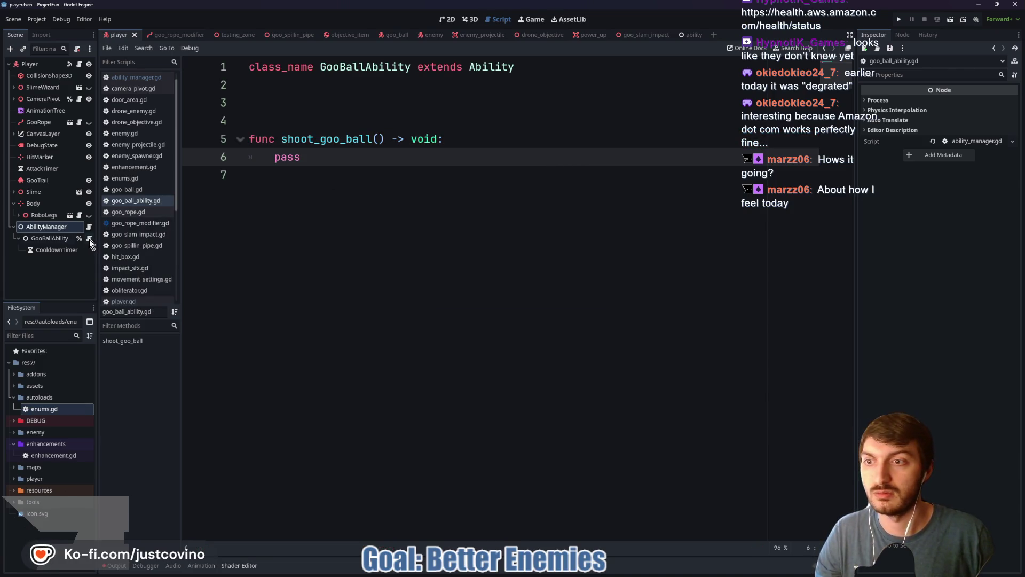
left_click(89, 228)
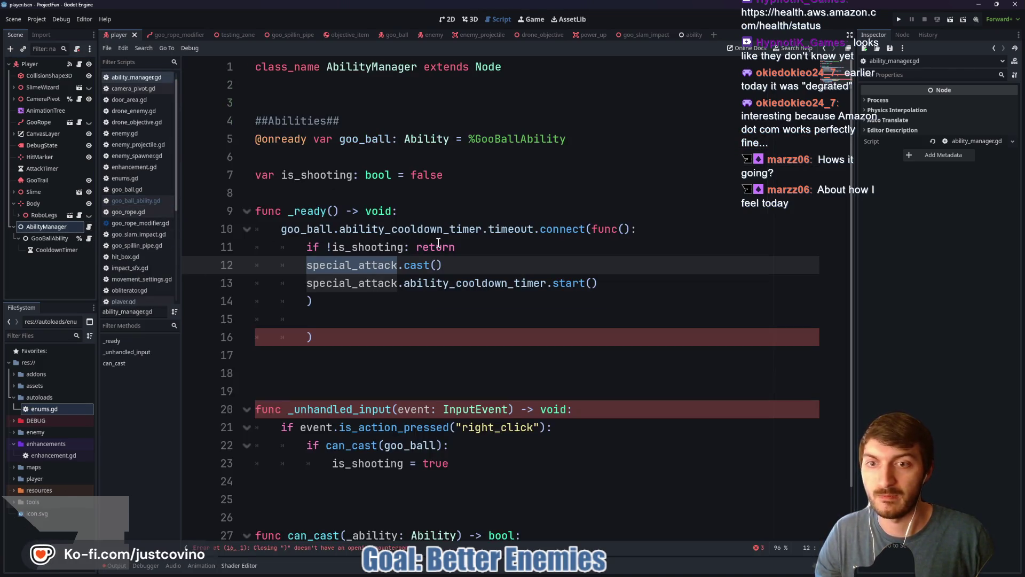
Replace special_attack.cast() in the timeout lambda with goo_ball.shoot().
left_click_drag(458, 266, 305, 267)
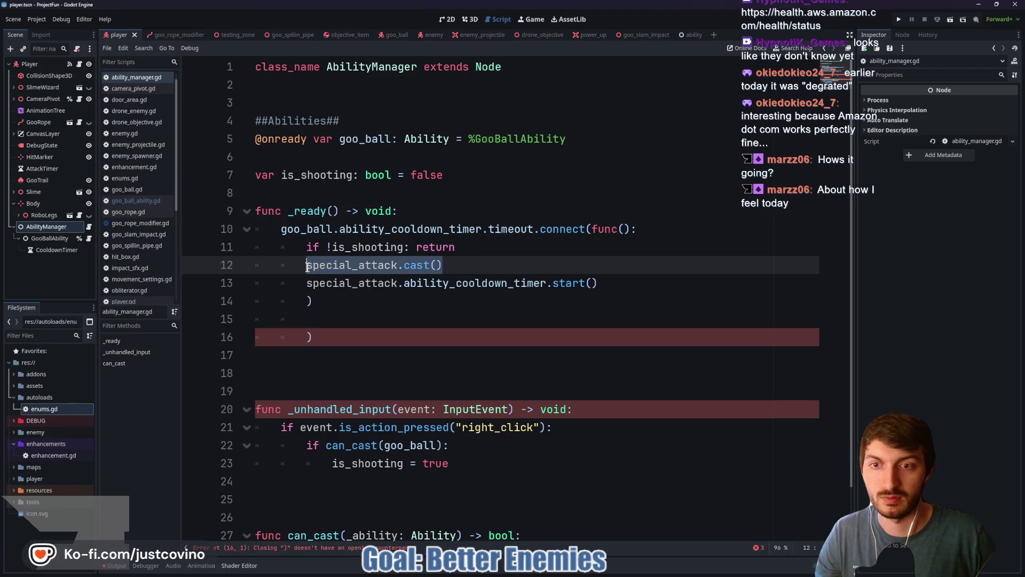
type("goo")
key("Return")
type(".sh")
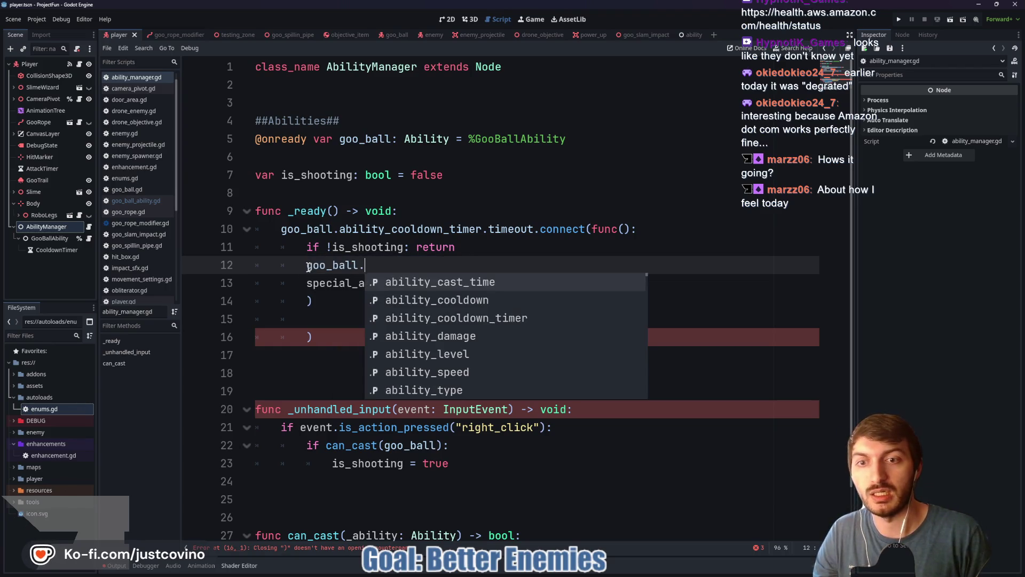
type("oo")
key("Return")
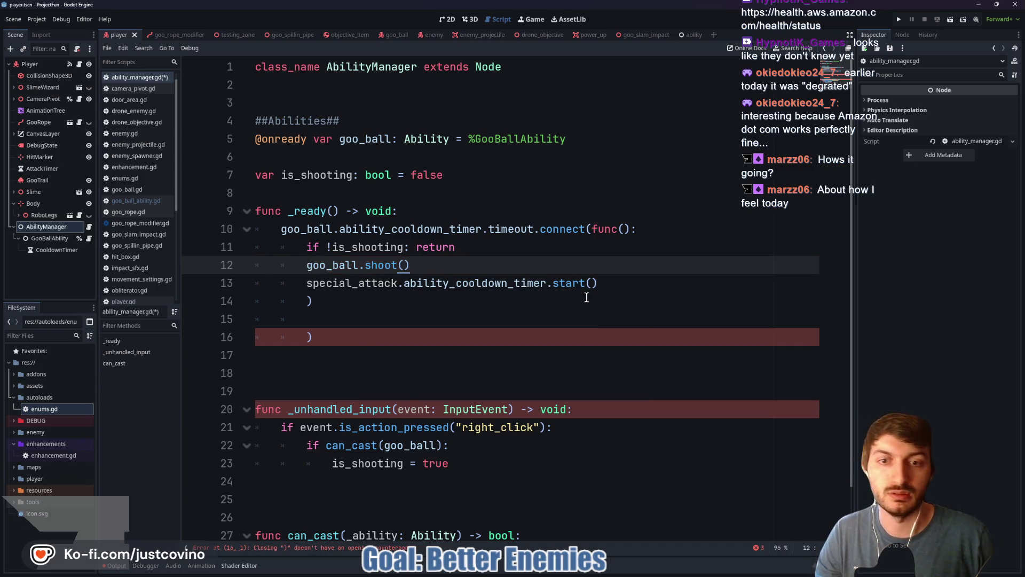
Change the timer restart to goo_ball.ability_cooldown_timer.start() and delete the stray closing parenthesis.
left_click_drag(304, 283, 596, 288)
type("goo")
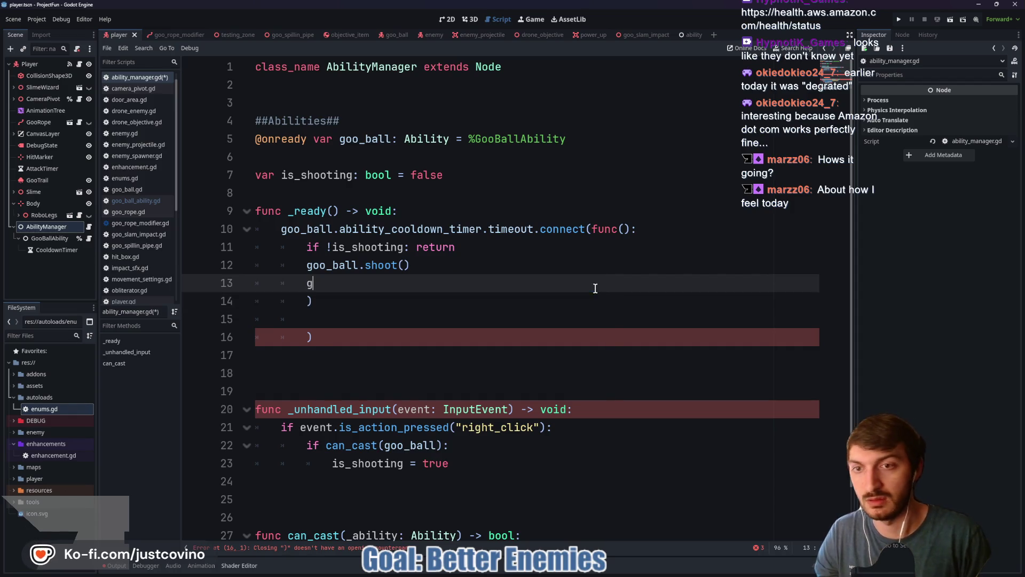
key("Return")
type(".ability")
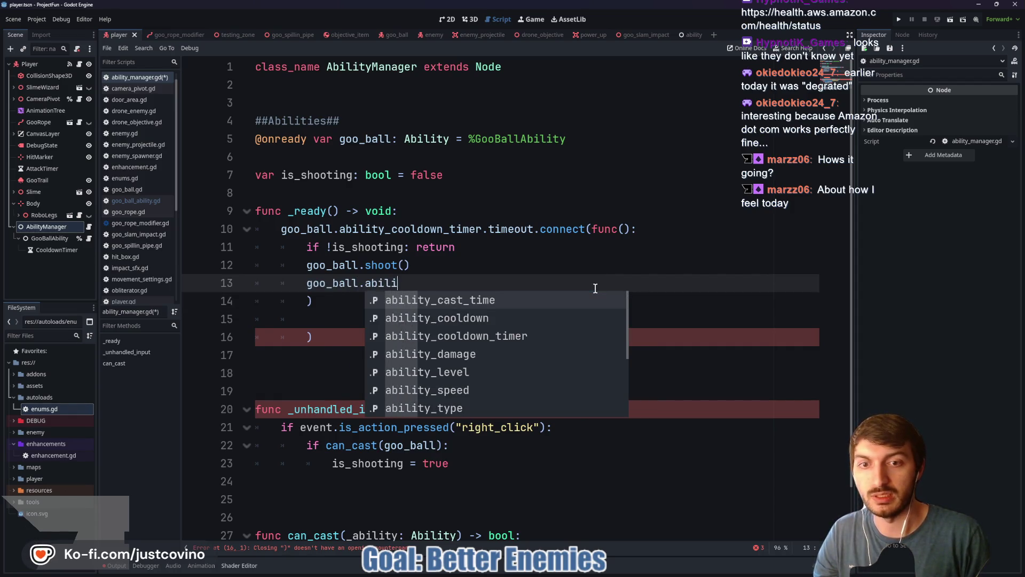
key("Down")
key("Down")
key("Return")
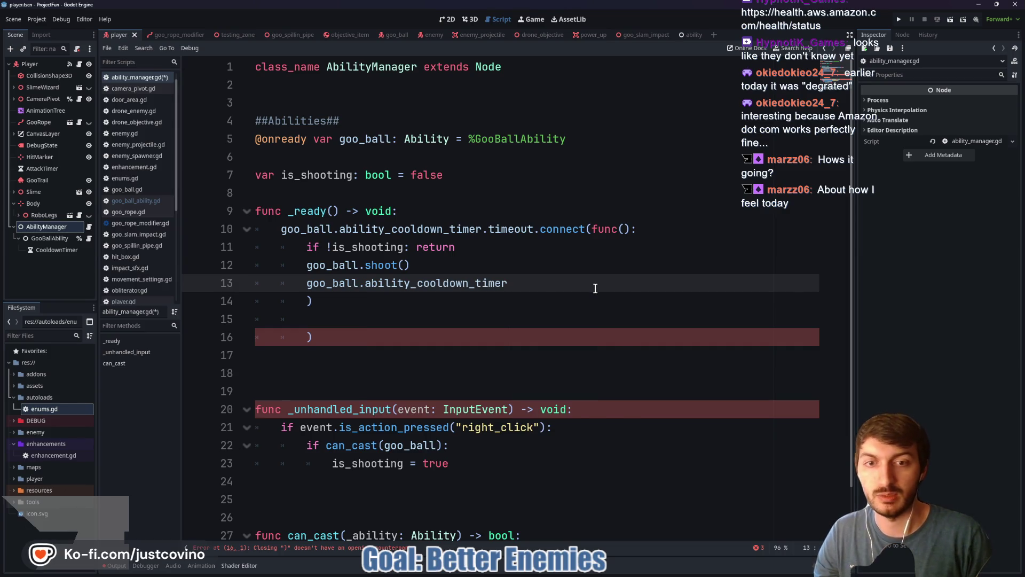
type(".sta")
key("Return")
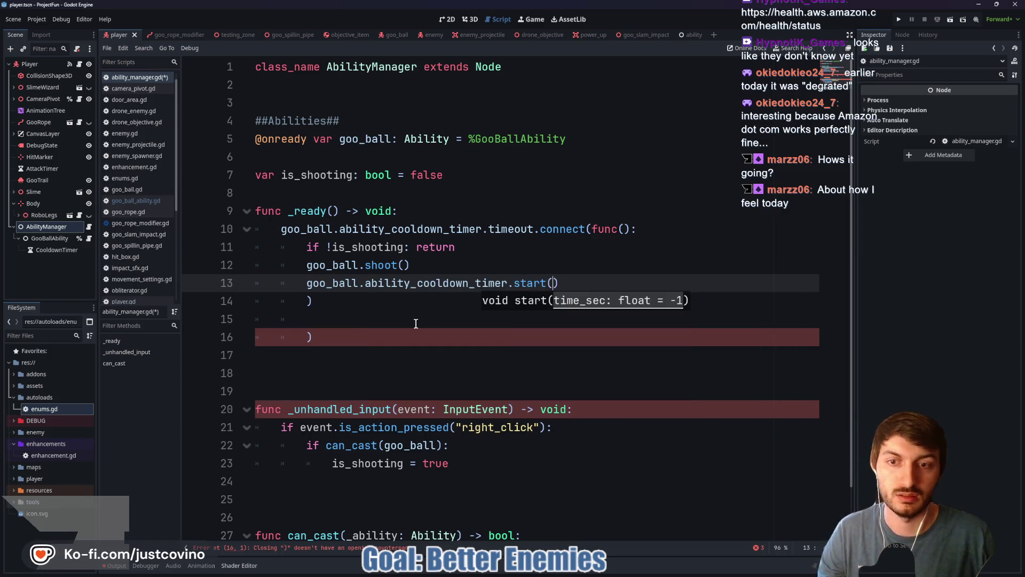
left_click_drag(385, 337, 224, 335)
key("BackSpace")
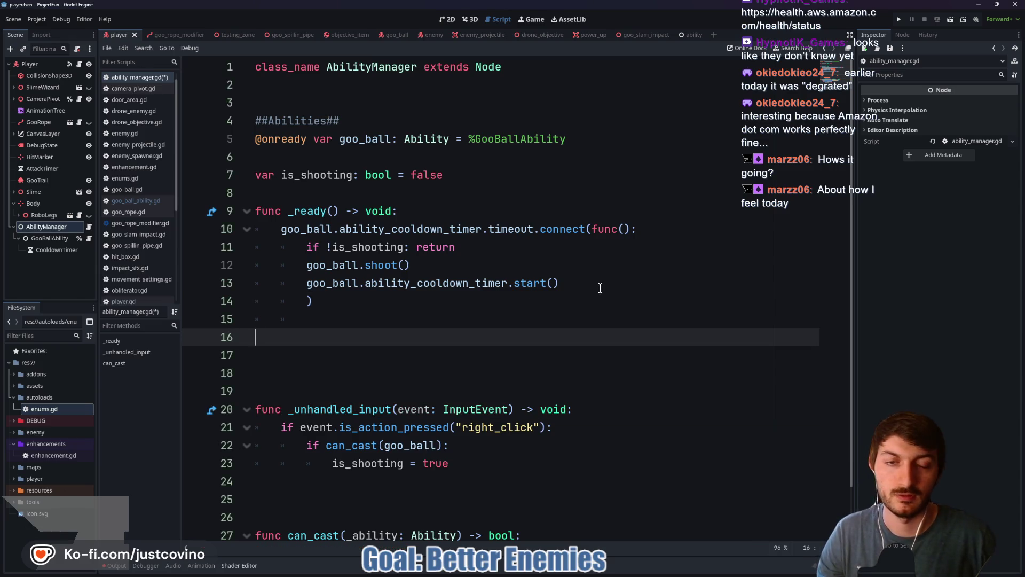
left_click(600, 288)
scroll(566, 310, "down", 1)
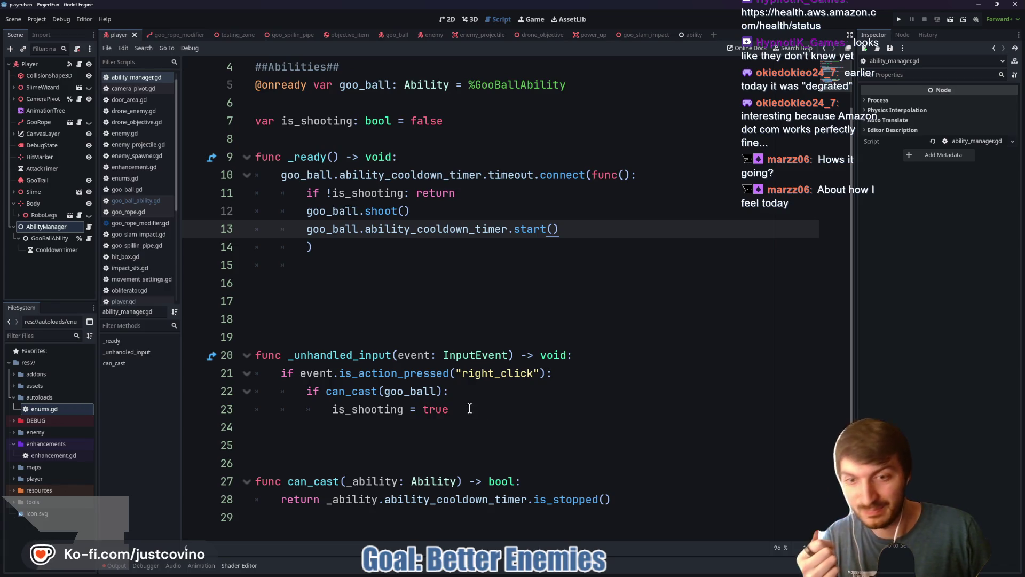
Rename shoot_goo_ball to shoot in goo_ball_ability.gd and save it.
left_click(89, 238)
left_click_drag(372, 140, 314, 141)
key("BackSpace")
key("ctrl+s")
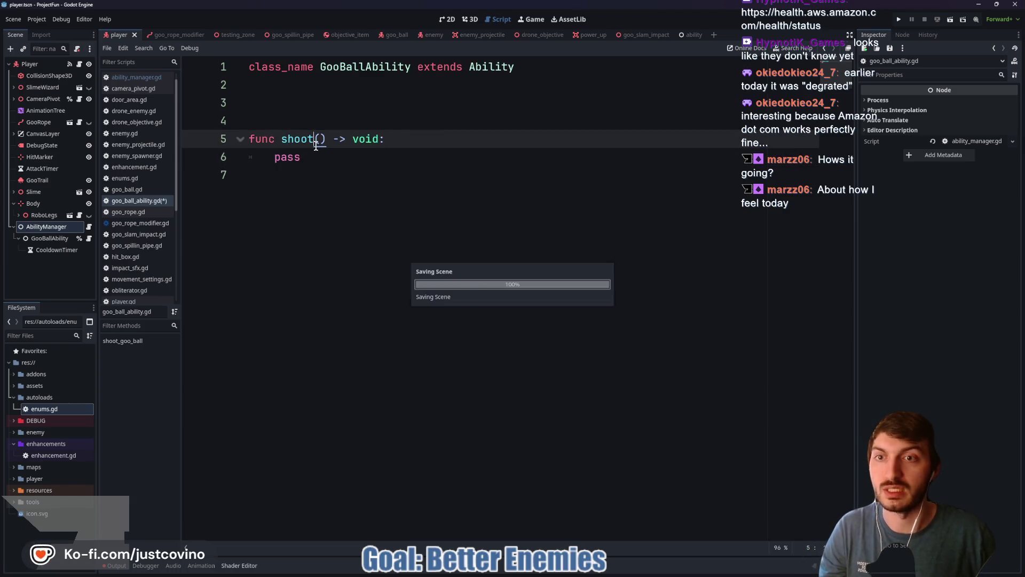
Return to the ProjectFun editor and show ability_manager.gd from the AbilityManager node.
mouse_move(582, 574)
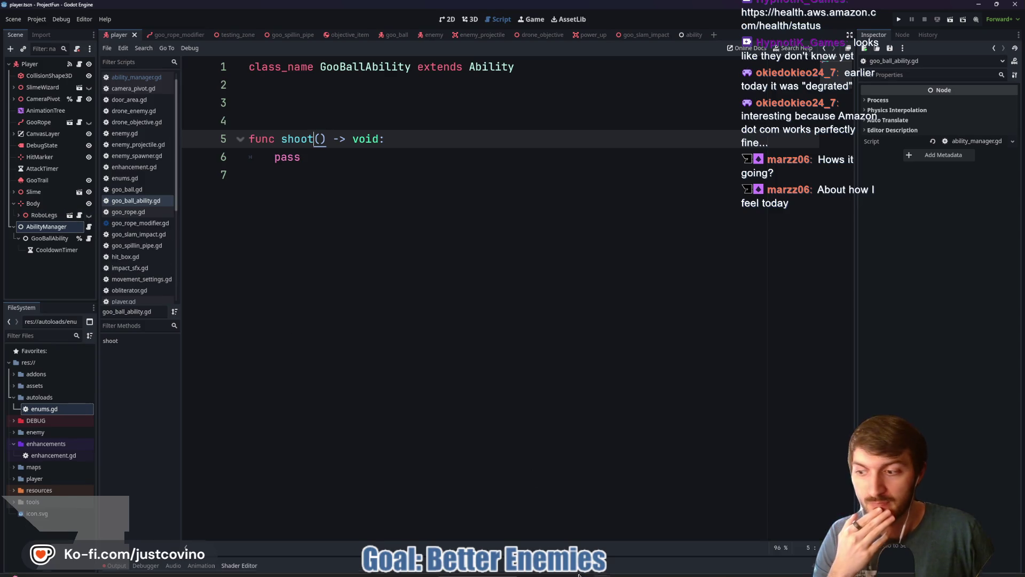
key("alt+Tab")
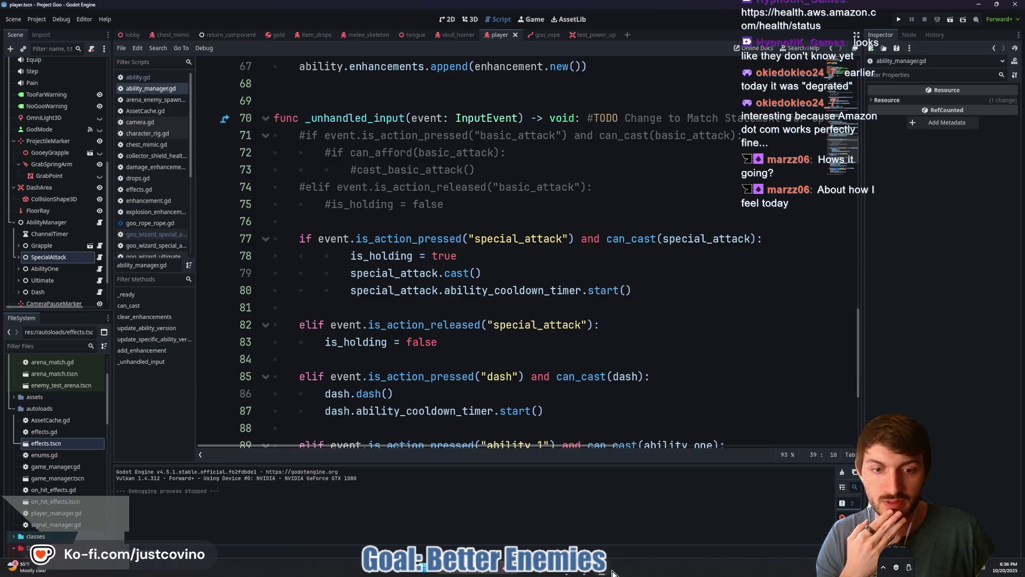
left_click(555, 527)
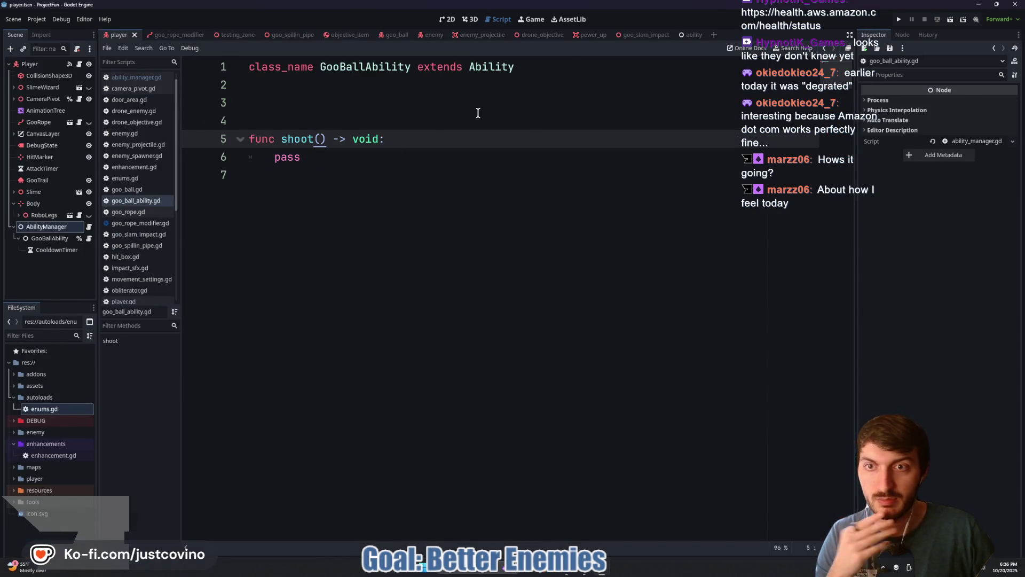
left_click(89, 227)
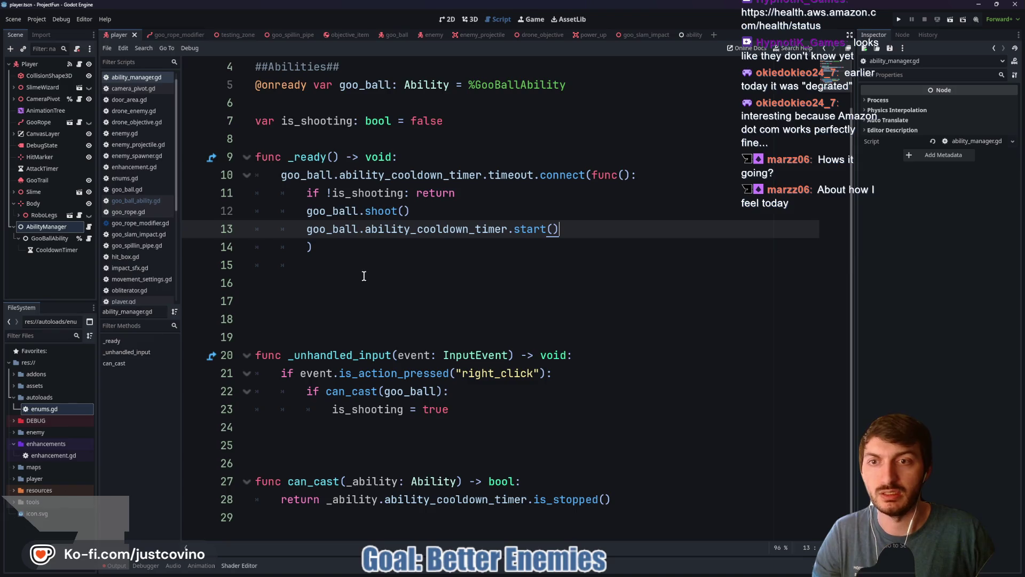
Call goo_ball.shoot() after is_shooting = true, with an unfinished goo_ball.ability_coo line below.
left_click(486, 409)
key("Return")
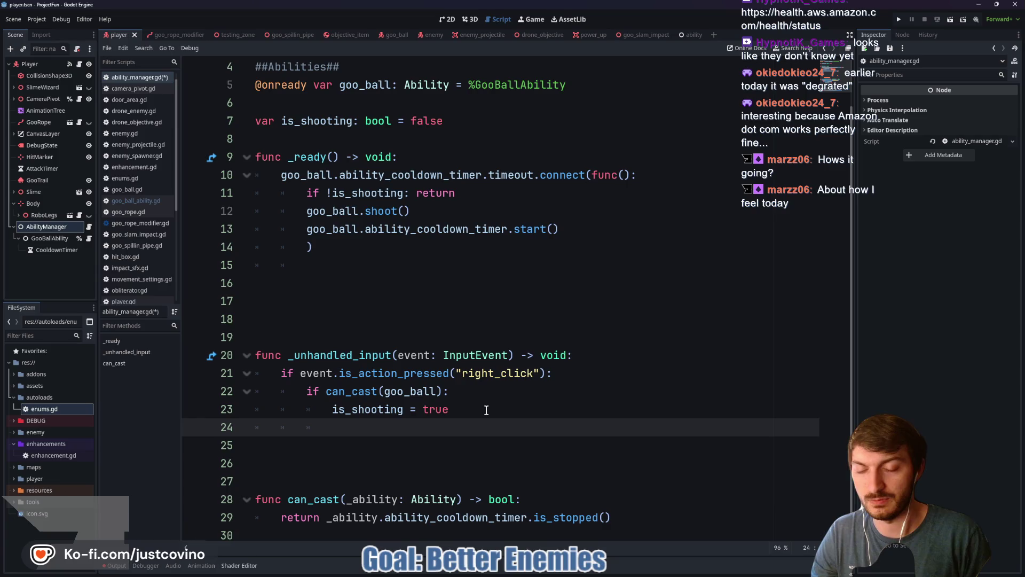
type("goo_ball.shoot(")
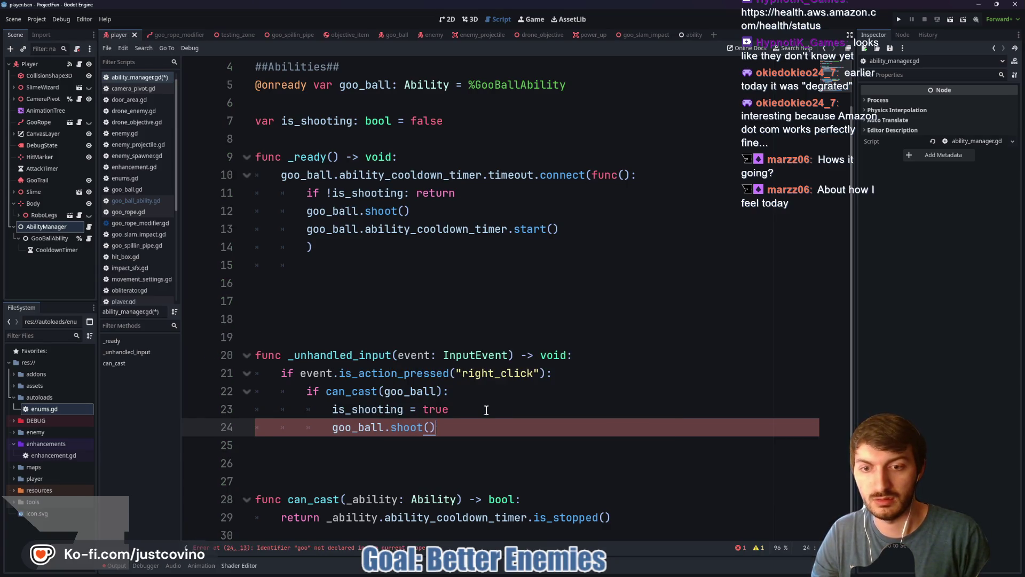
key("Return")
type("goo_ball.")
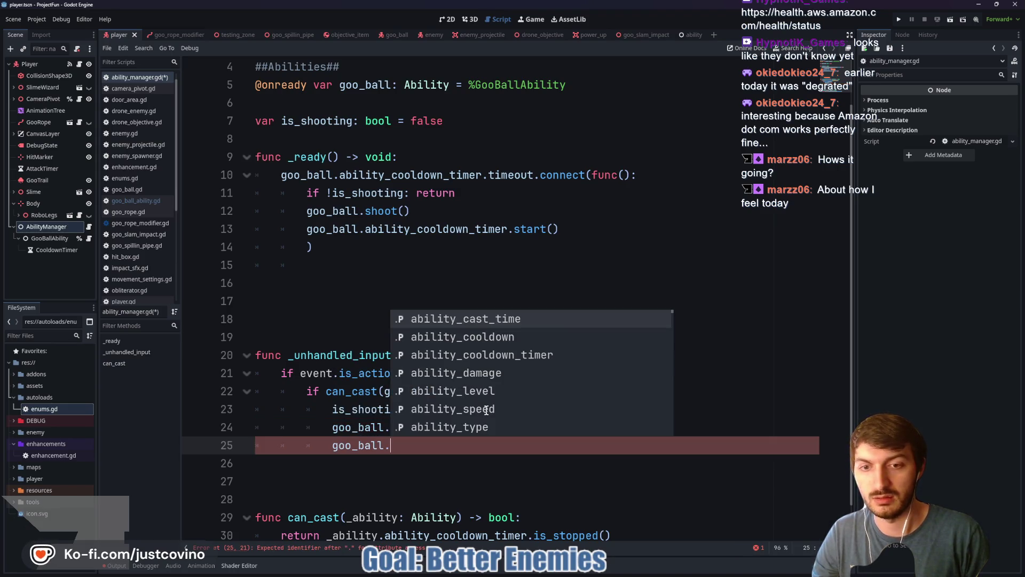
type("ability_cool")
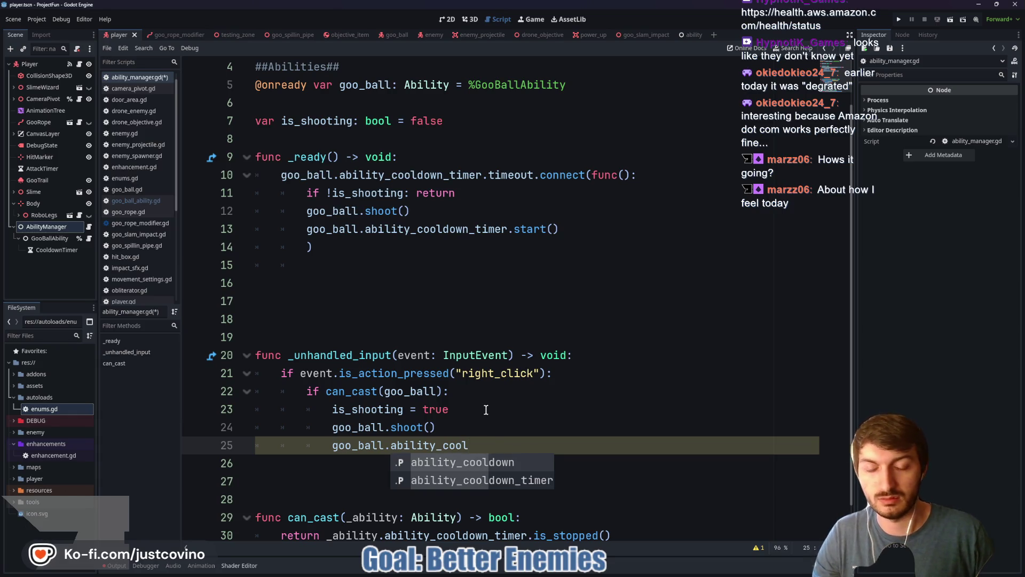
key("Escape")
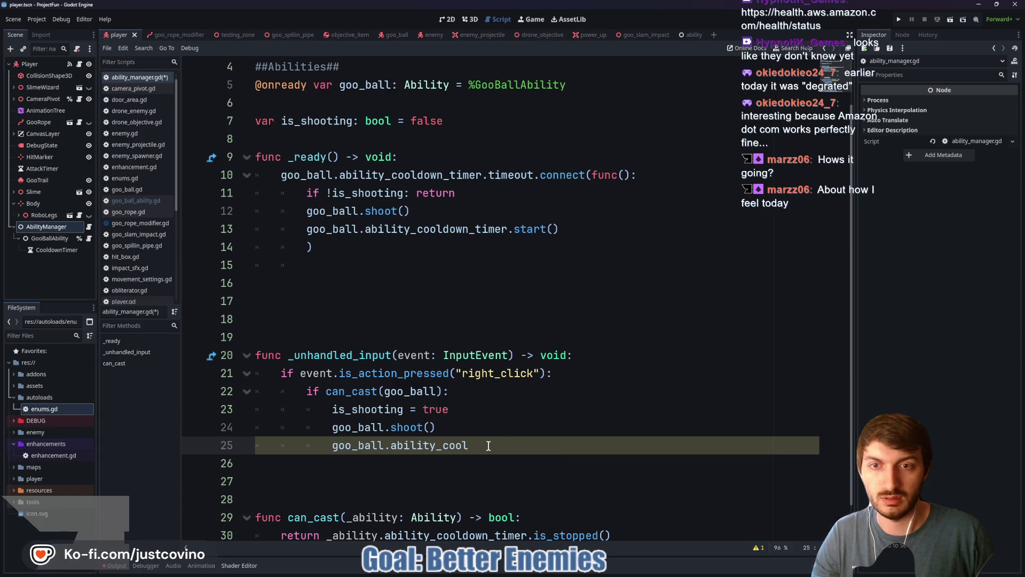
left_click(90, 238)
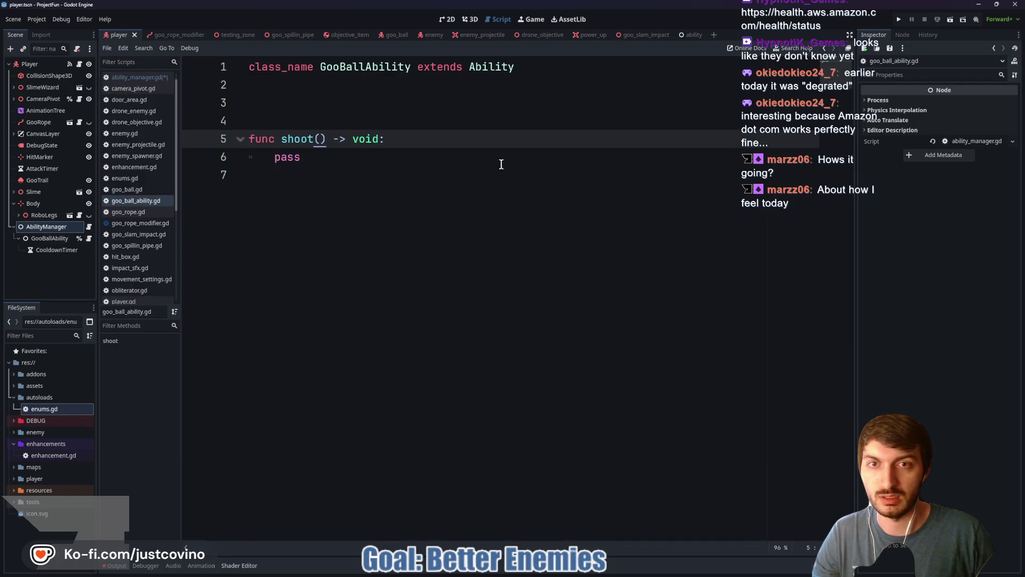
In ability.gd, rename ability_cooldown_timer to cooldown_timer in its declaration and in _ready.
left_click(486, 66, "ctrl")
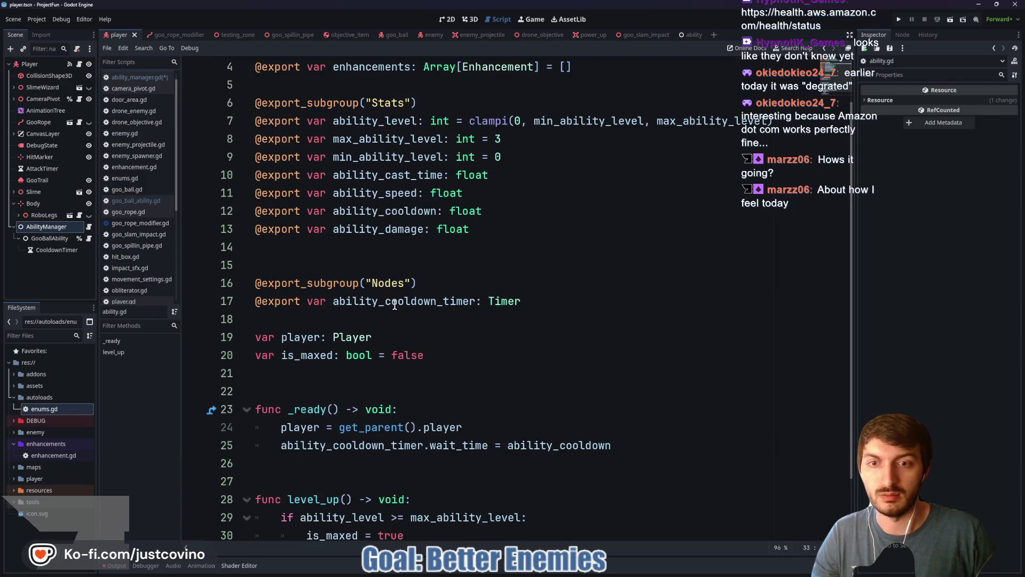
left_click_drag(384, 304, 332, 304)
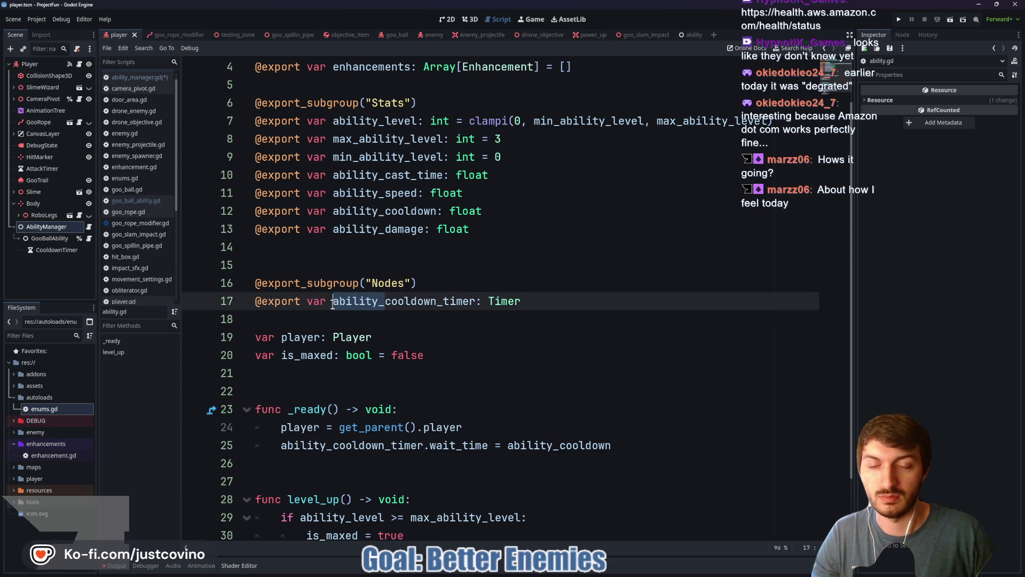
key("BackSpace")
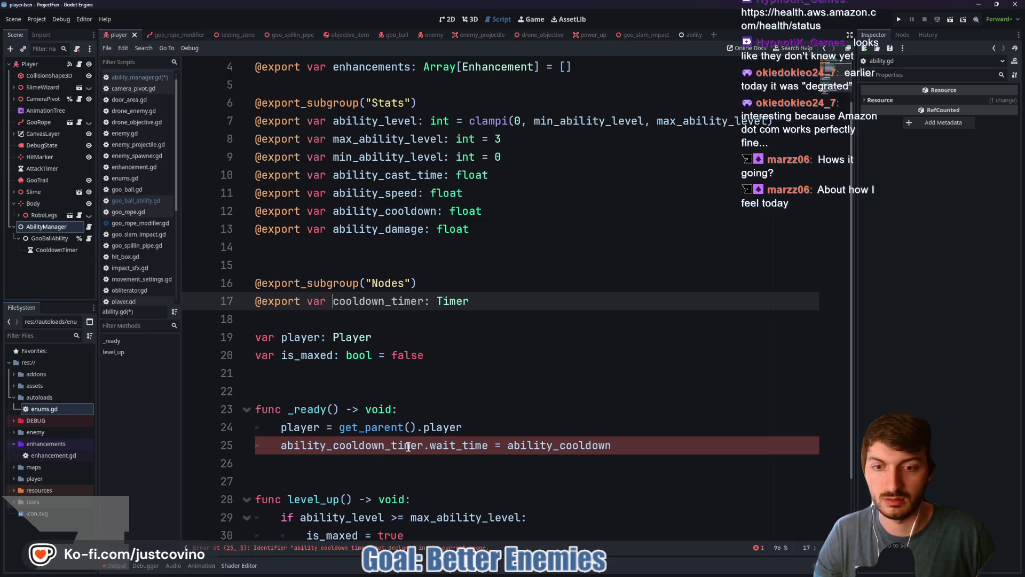
left_click_drag(331, 448, 280, 446)
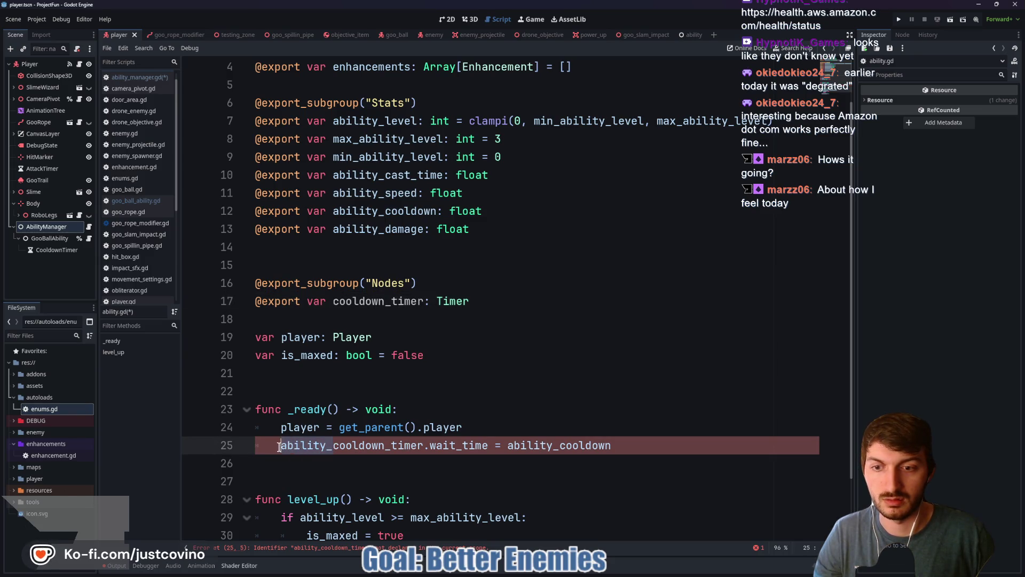
key("BackSpace")
Assign the CooldownTimer child node to GooBallAbility's Cooldown Timer property and save the scene.
key("ctrl+s")
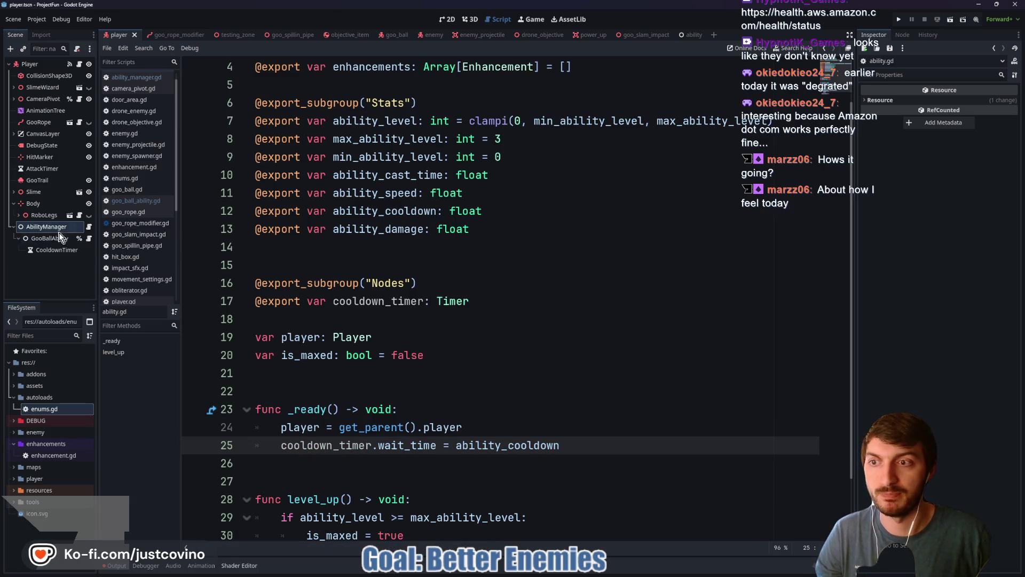
left_click(51, 238)
left_click(974, 146)
left_click(498, 268)
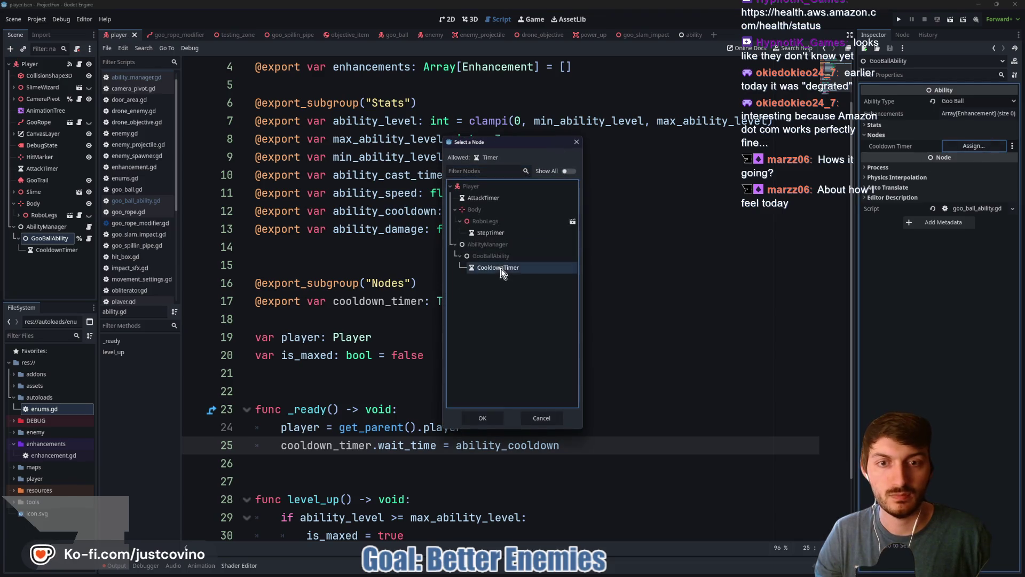
left_click(483, 417)
left_click(436, 377)
key("ctrl+s")
scroll(407, 346, "down", 2)
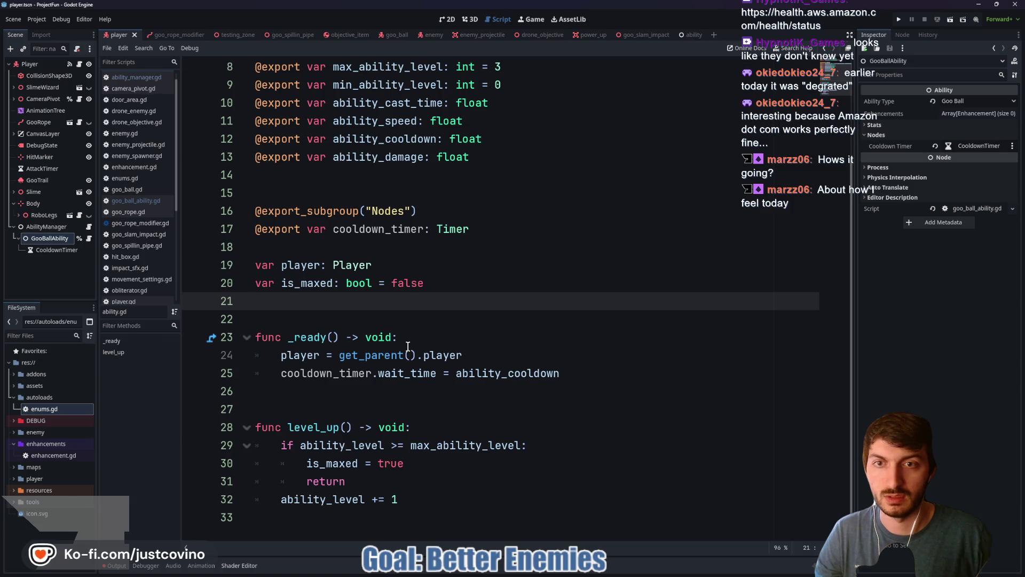
scroll(408, 346, "up", 4)
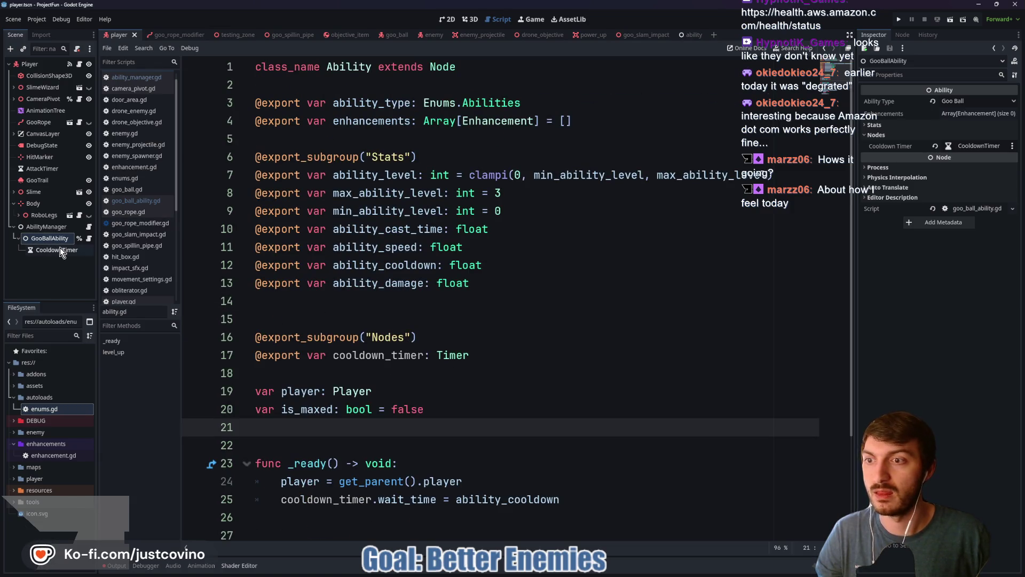
Use goo_ball.cooldown_timer.start() on line 25 and drop the ability_ prefix on line 13.
left_click(88, 226)
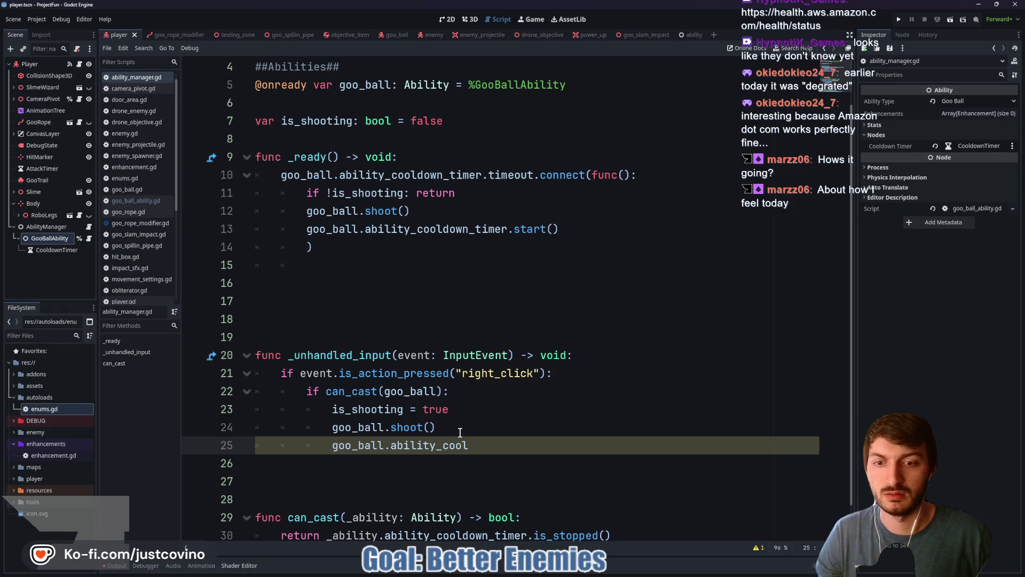
left_click_drag(470, 446, 388, 446)
type("cool")
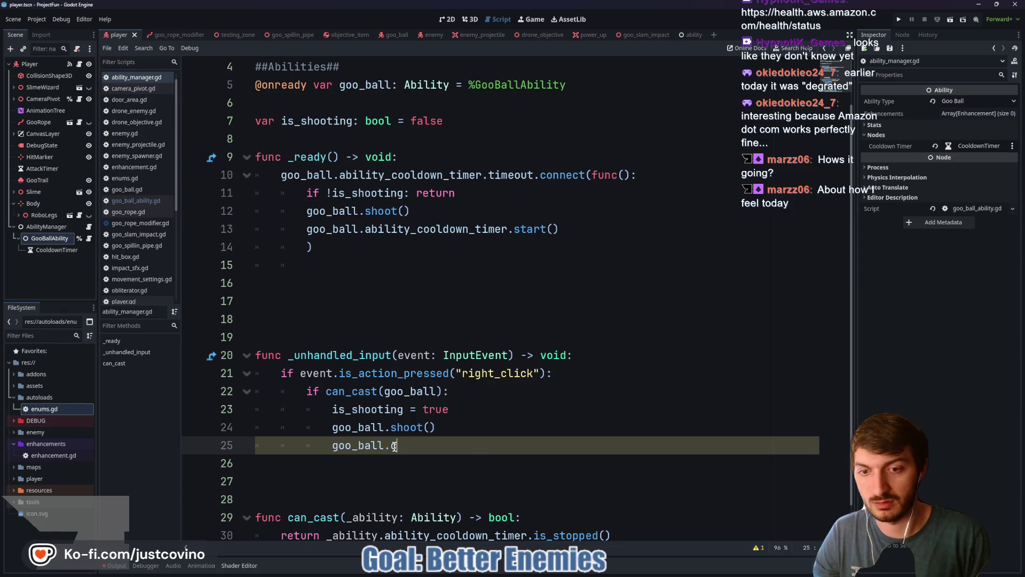
key("Return")
type(".start")
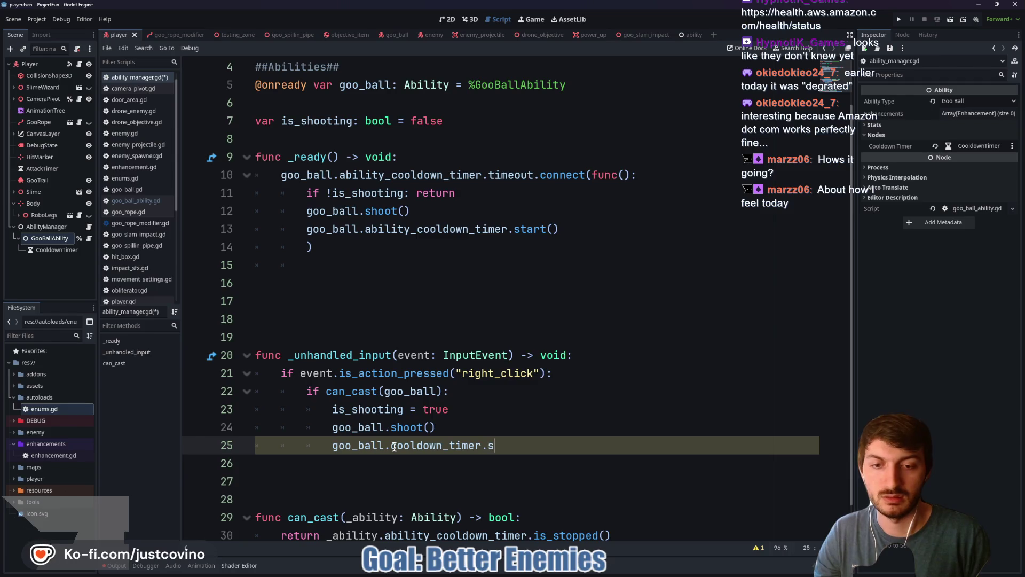
key("Return")
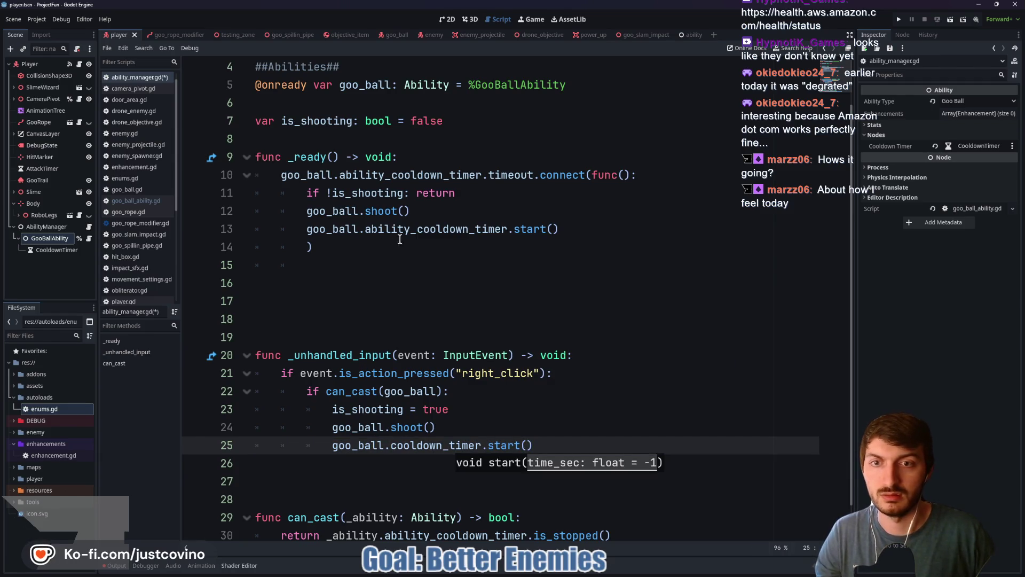
left_click_drag(416, 233, 368, 230)
key("BackSpace")
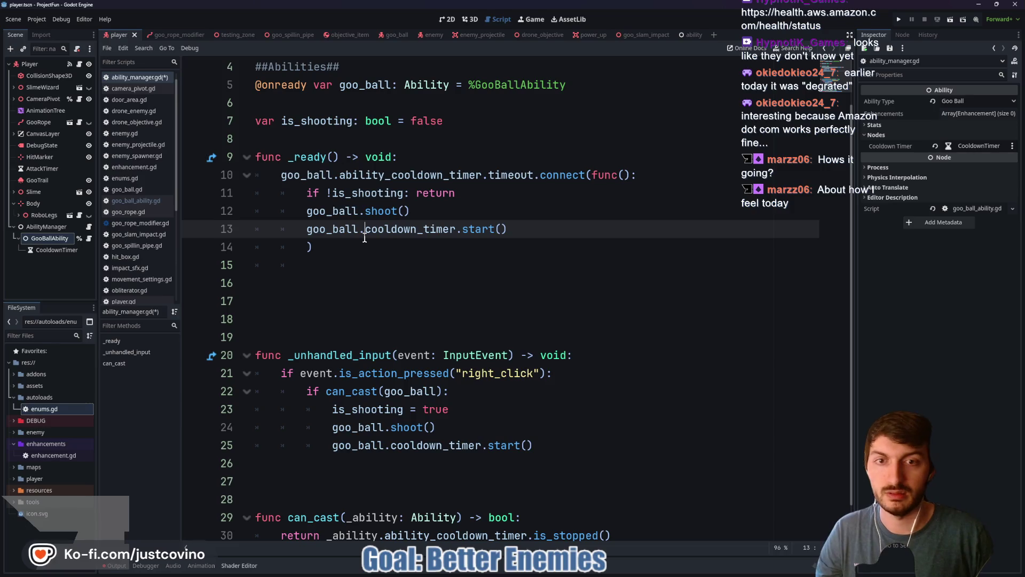
left_click(394, 250)
scroll(423, 327, "down", 1)
left_click(575, 411)
key("Return")
Paste the old goo-shooting code into shoot(), removing the duplicate header and attack_timer.start() line.
left_click(413, 391, "ctrl")
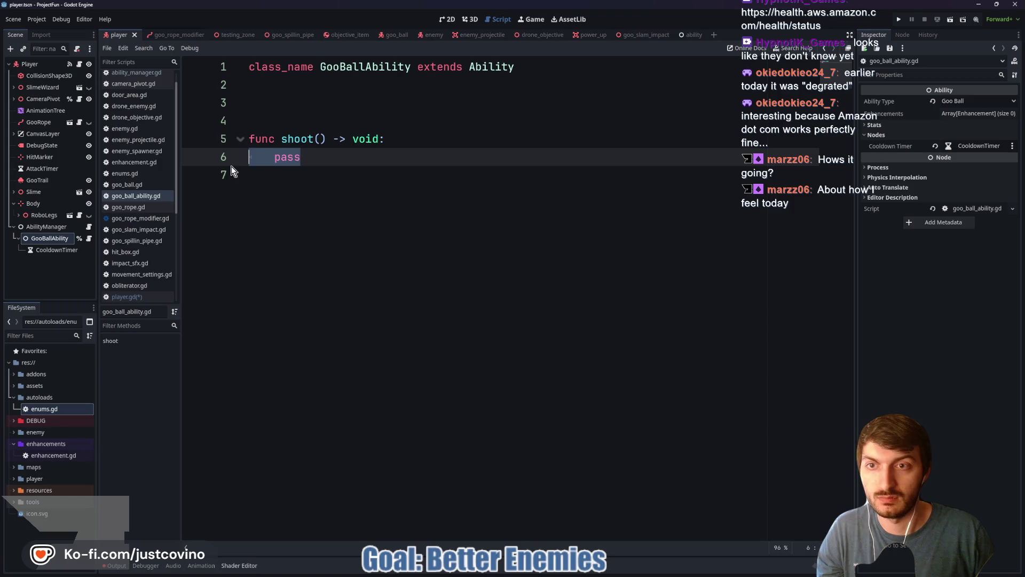
type("func shoot_goo() -> void: \tattack_timer.start() \tvar goo_ball = GOOBALL.instantiate() \tgoo_ball.damage = damage \tif has_enhancements(Enhancements.GOOBALL_DAMAGE): \t\tgoo_ball.damage *= 2 \t\tgoo_ball.bounce_count *= 2 \tgoo_ball.transform.origin = projectile_marker.global_position \tadd_sibling(goo_ball) \tgoo_ball.global_rotation = camera.global_rotation \tif state == State.SWINGING: \t\tgoo_ball.projectile_speed += velocity.length()")
triple_click(256, 156)
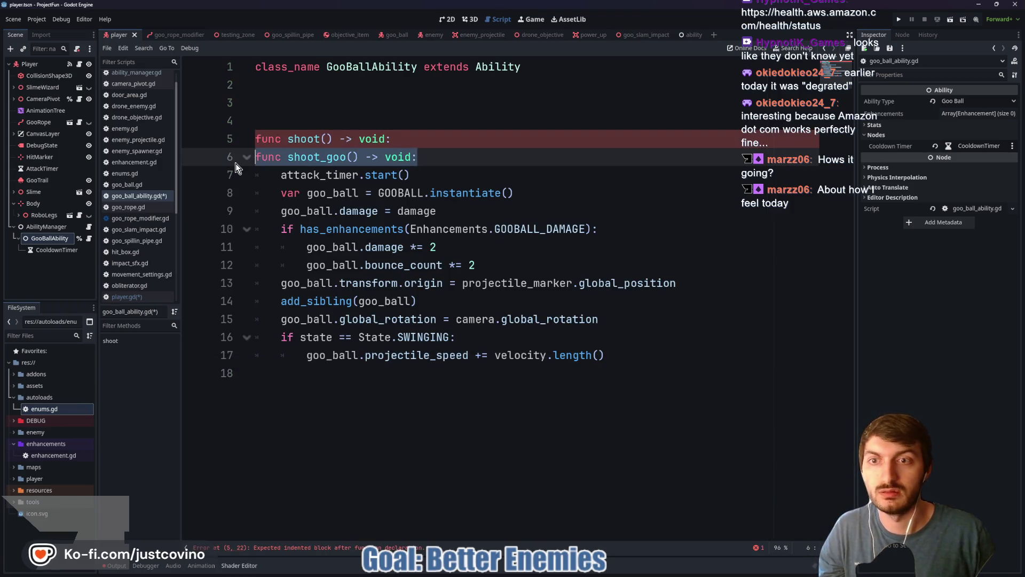
key("BackSpace")
key("BackSpace")
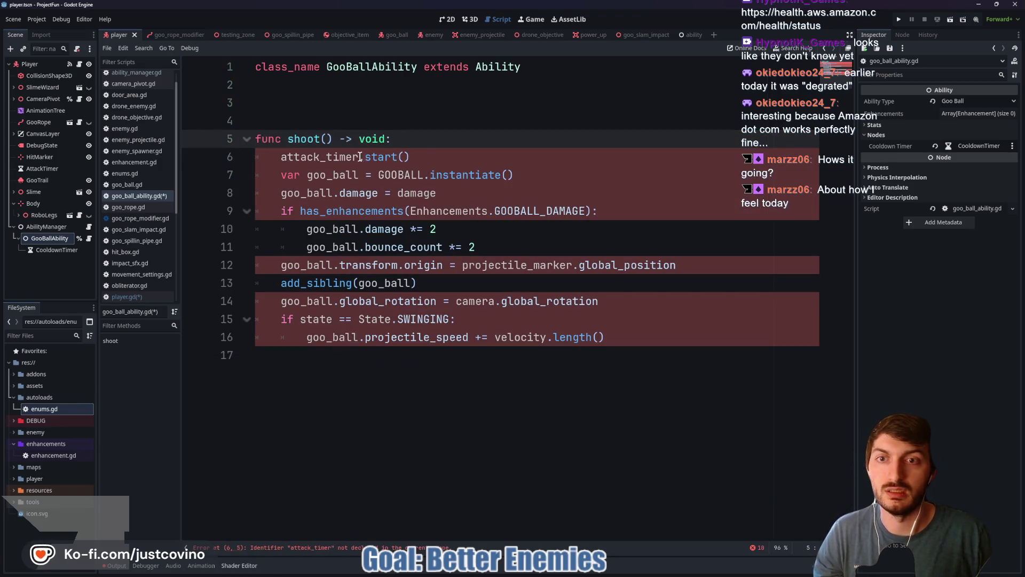
left_click(364, 157)
left_click(194, 156)
key("BackSpace")
key("BackSpace")
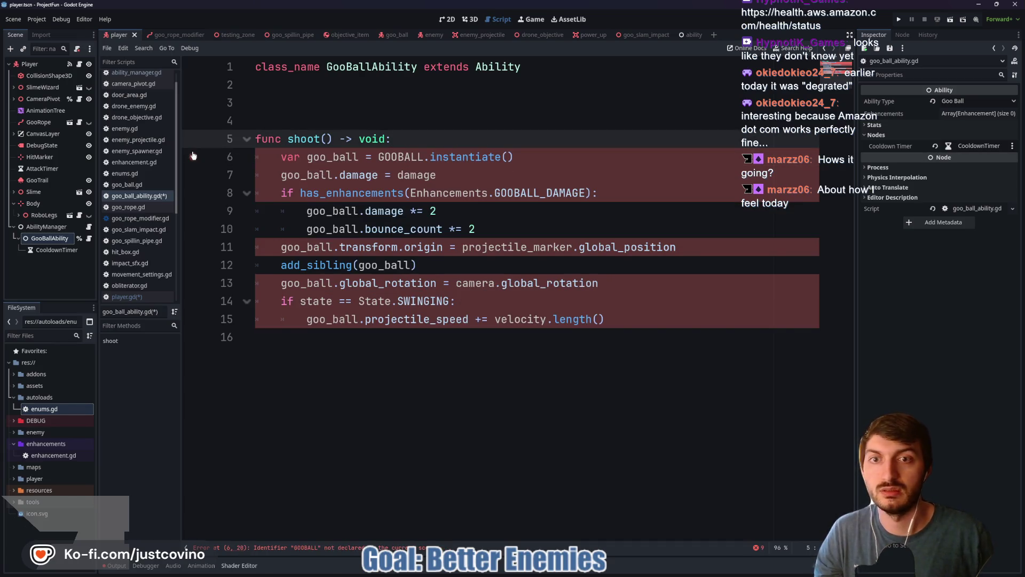
left_click(303, 102)
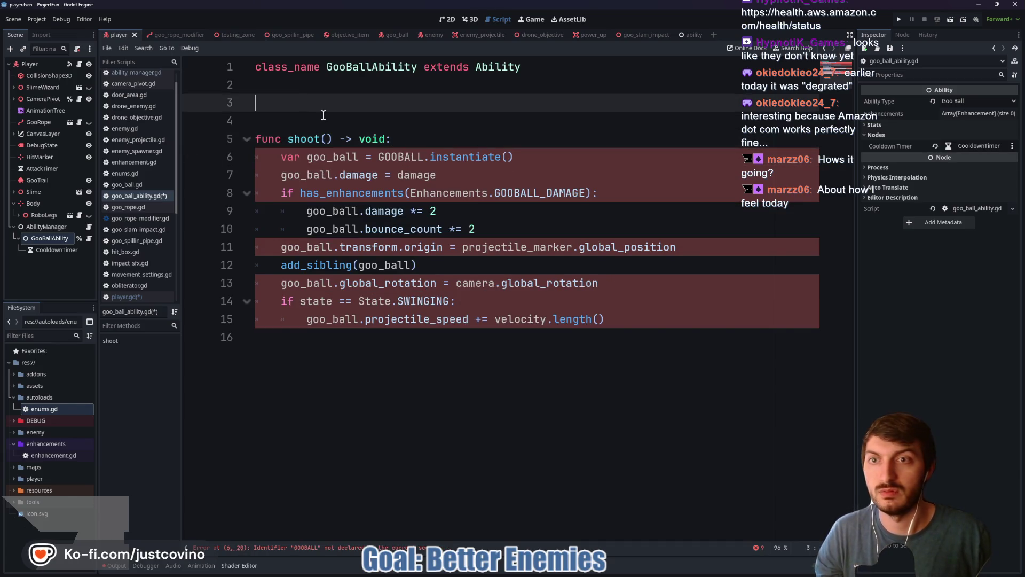
type("@export var")
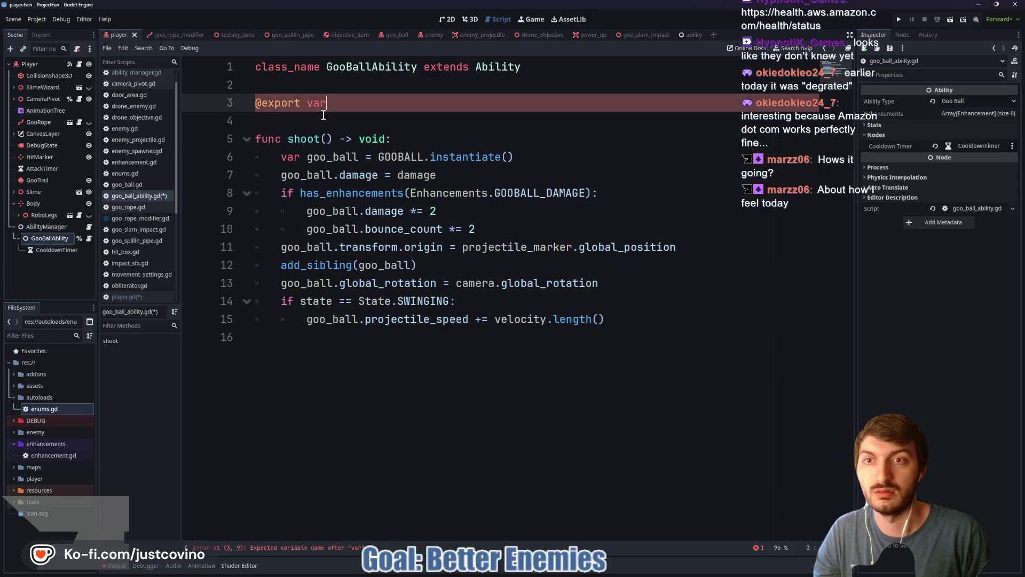
key("BackSpace")
key("BackSpace")
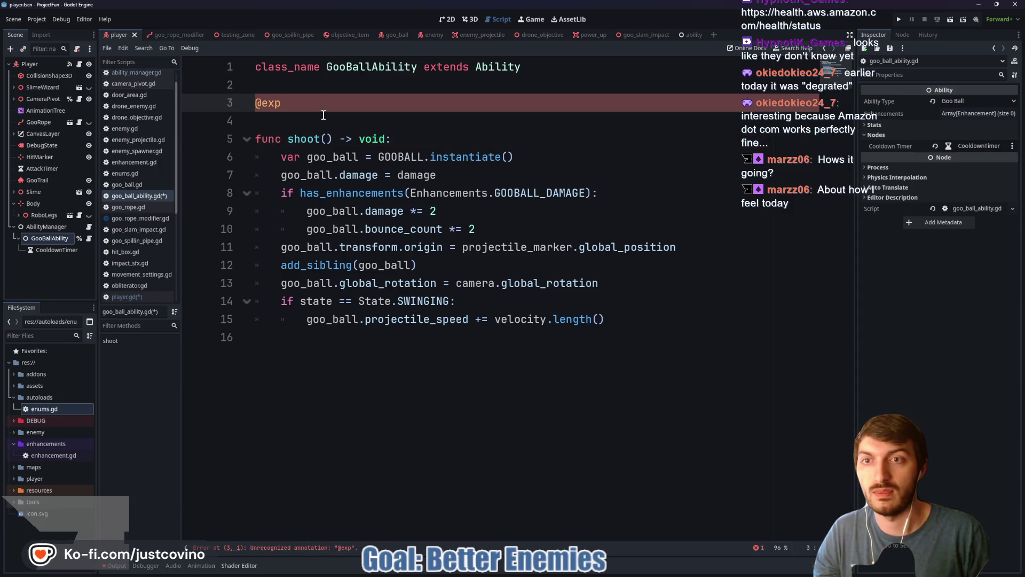
type("ort var GOOBALL:")
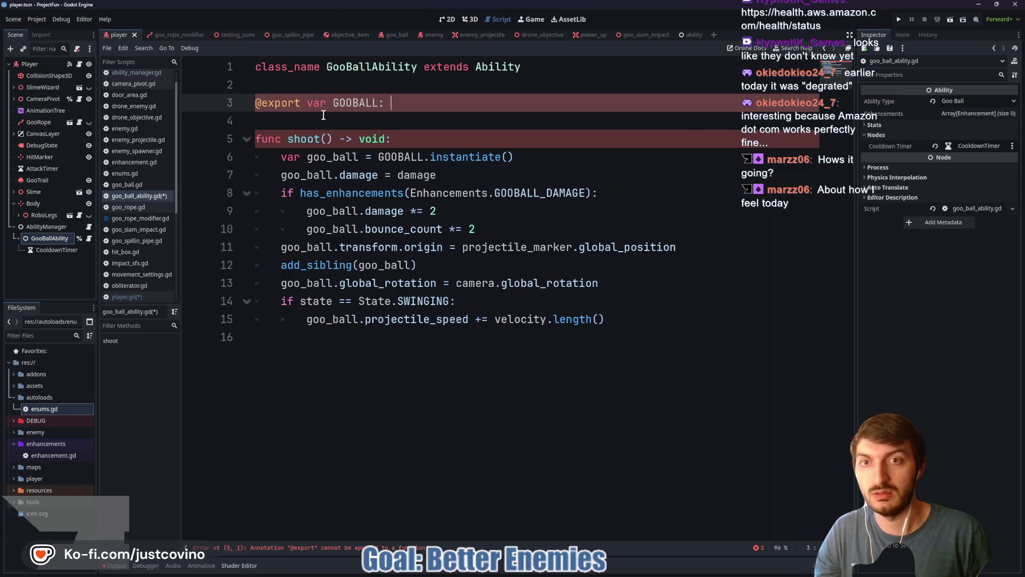
type(" PackedScene")
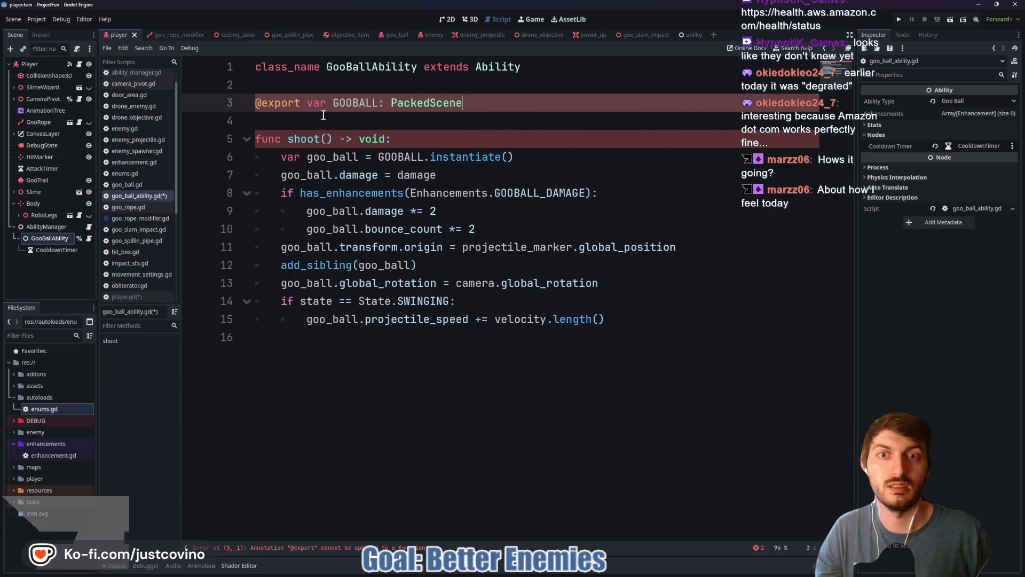
left_click(372, 121)
key("ctrl+s")
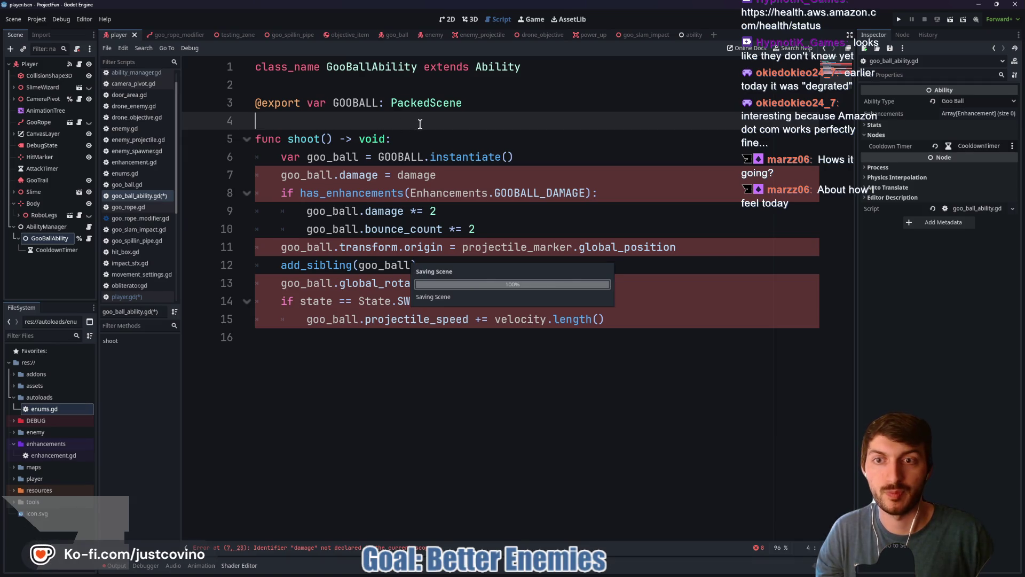
Set the goo ball's damage on line 7 to ability_damage.
left_click(437, 175)
left_click(399, 176)
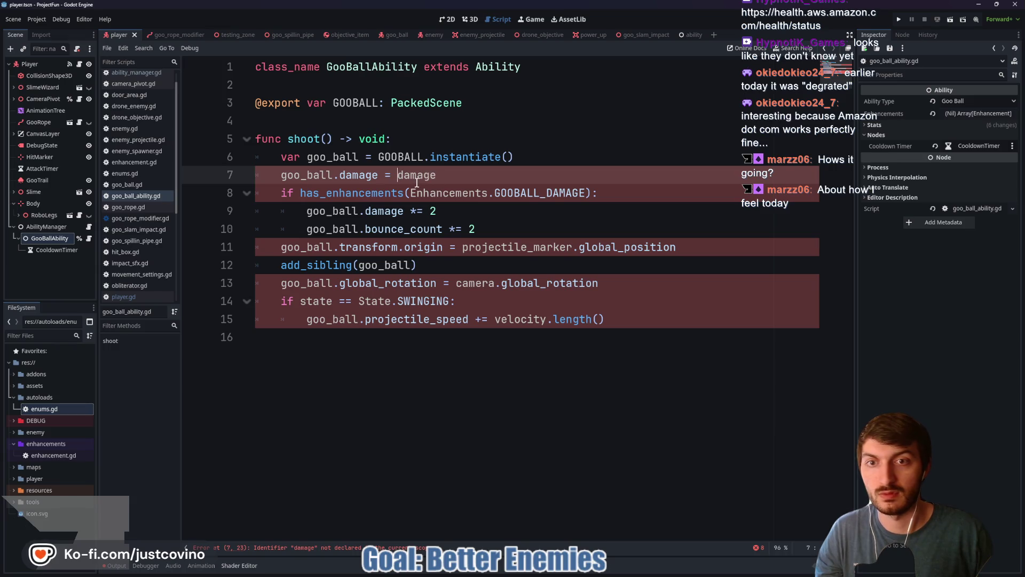
type("abili")
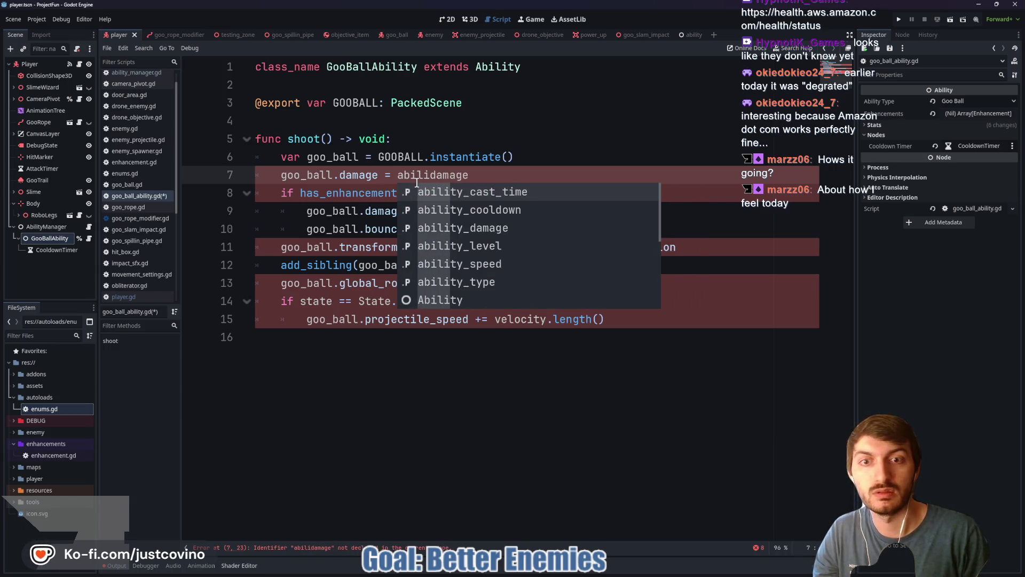
key("Down")
key("Down")
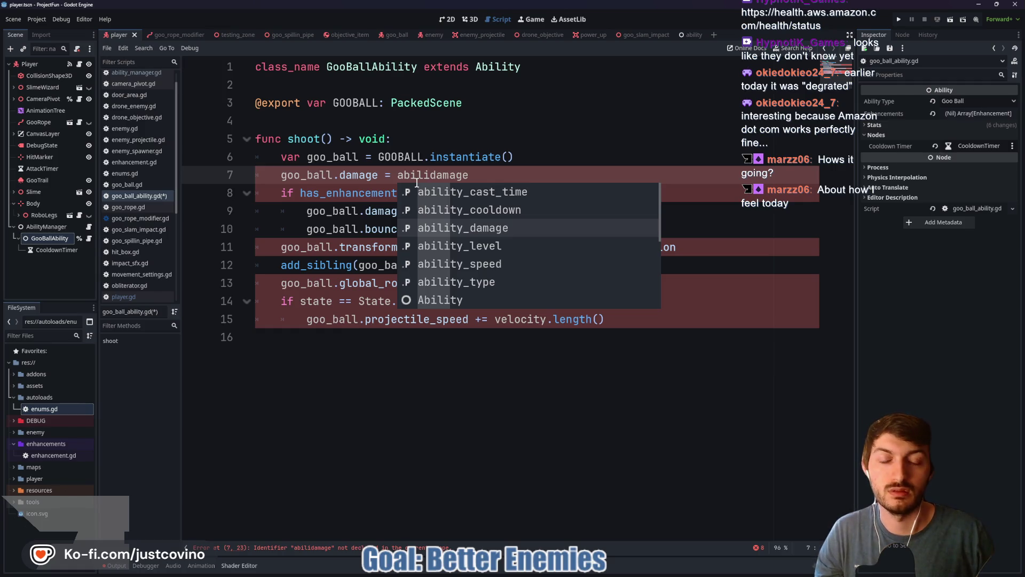
key("Return")
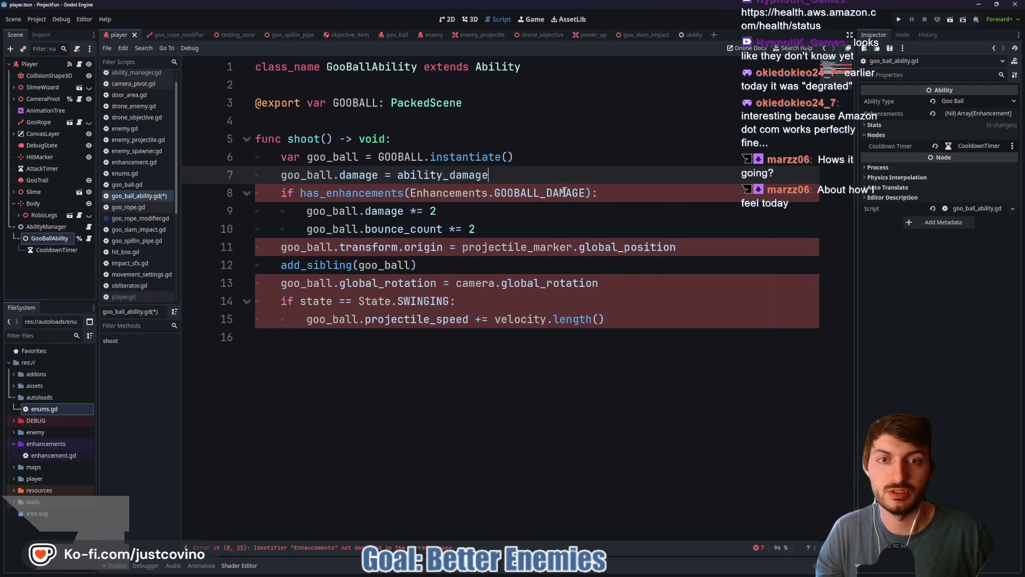
Delete the GOOBALL_DAMAGE enhancement block on lines 8–10.
mouse_move(540, 229)
left_mouse_down()
mouse_move(321, 229)
mouse_move(216, 197)
left_mouse_up()
key("BackSpace")
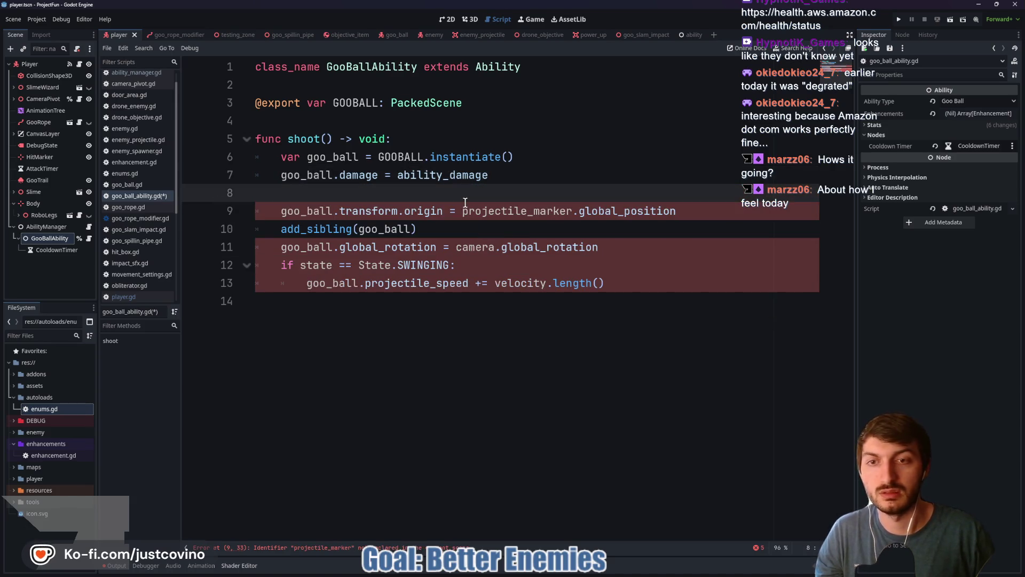
key("BackSpace")
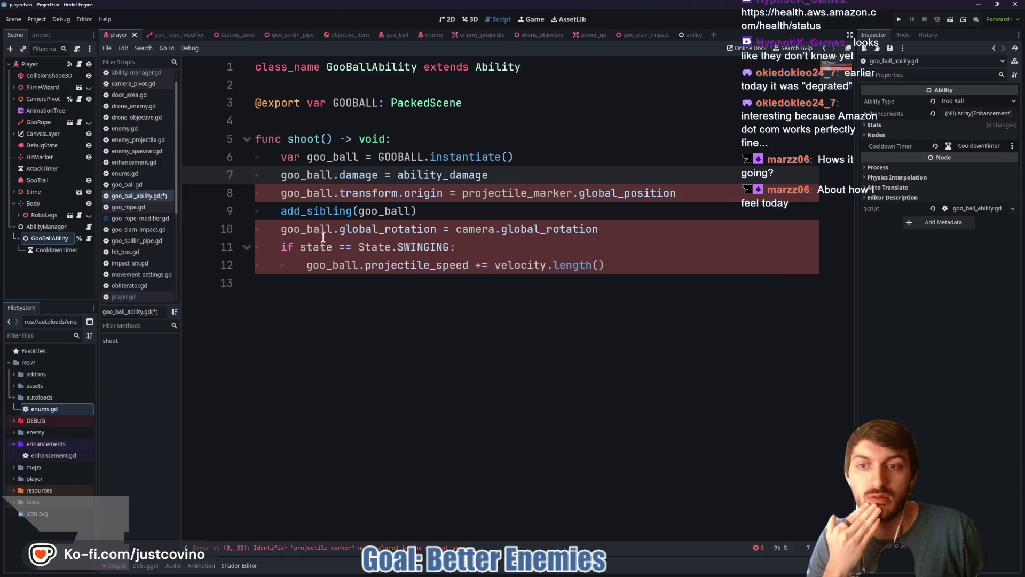
left_click(297, 245)
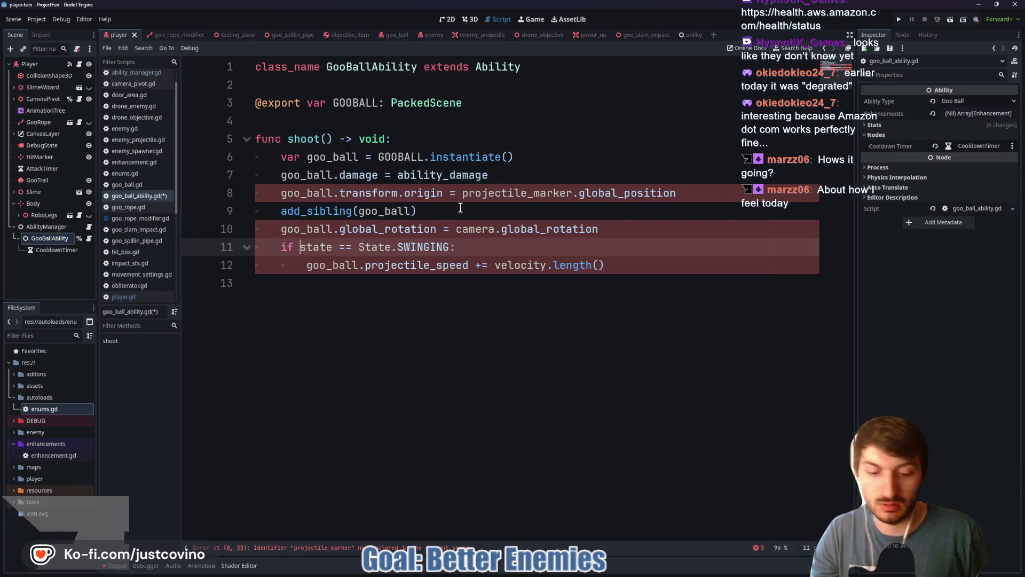
Prefix state, State and velocity in shoot() with 'player.'.
type("player.")
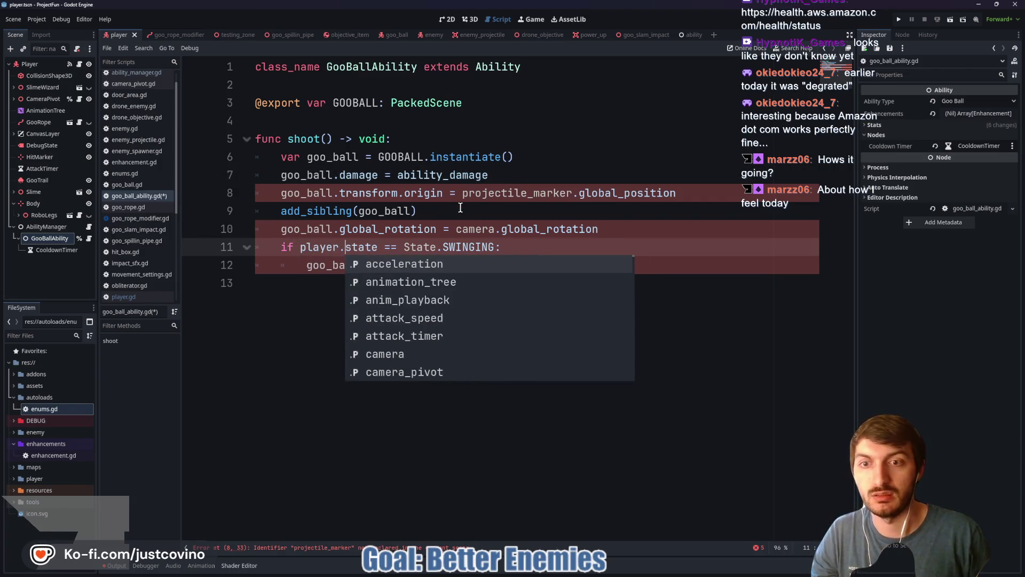
left_click(404, 246)
type("player.")
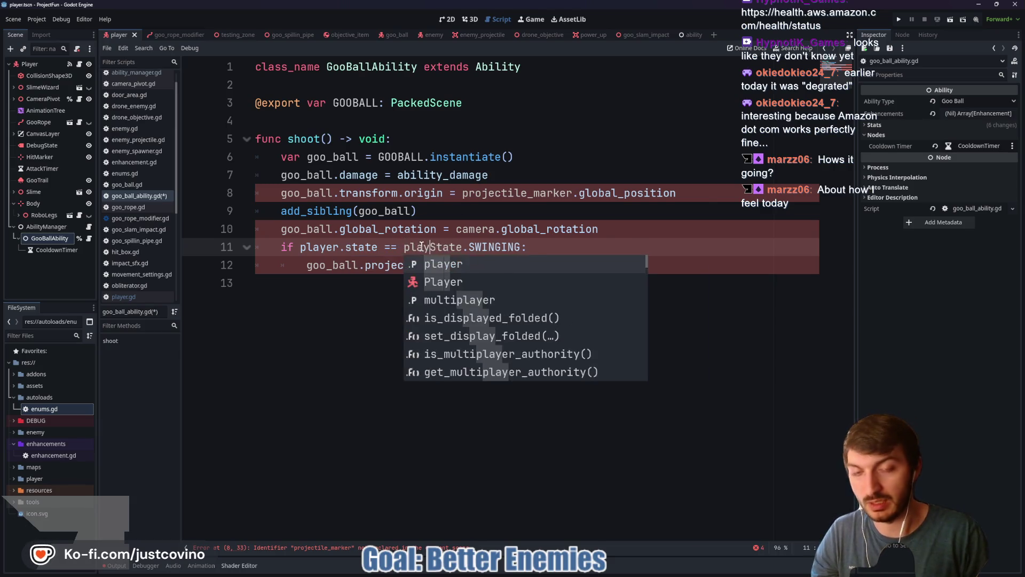
left_click(590, 239)
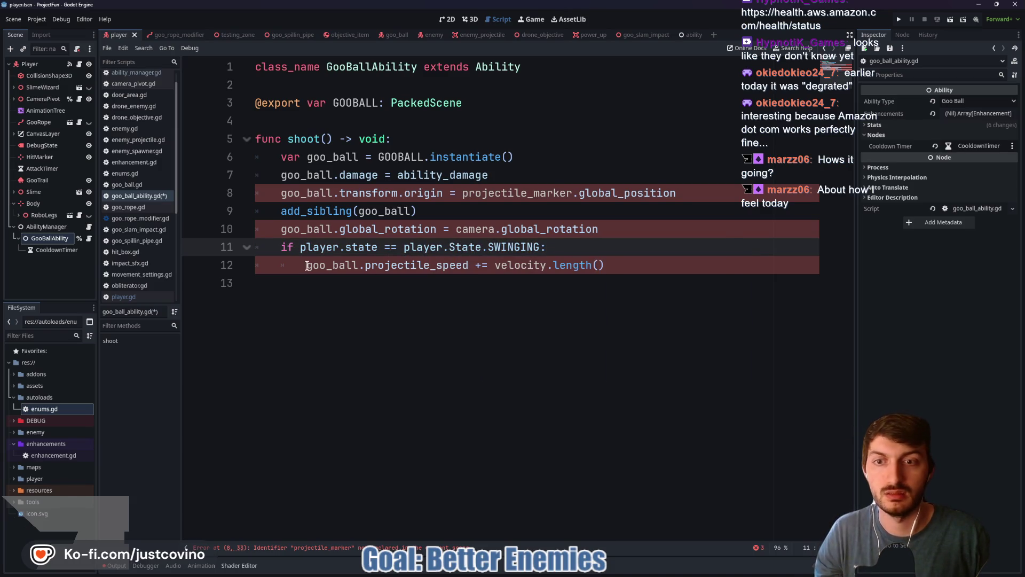
left_click(493, 263)
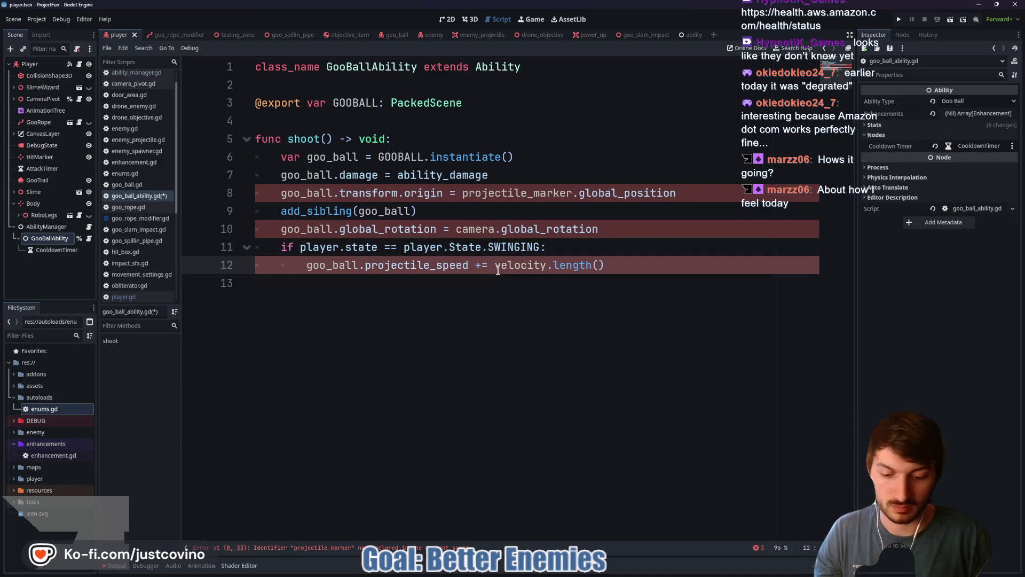
type("player.")
left_click(614, 246)
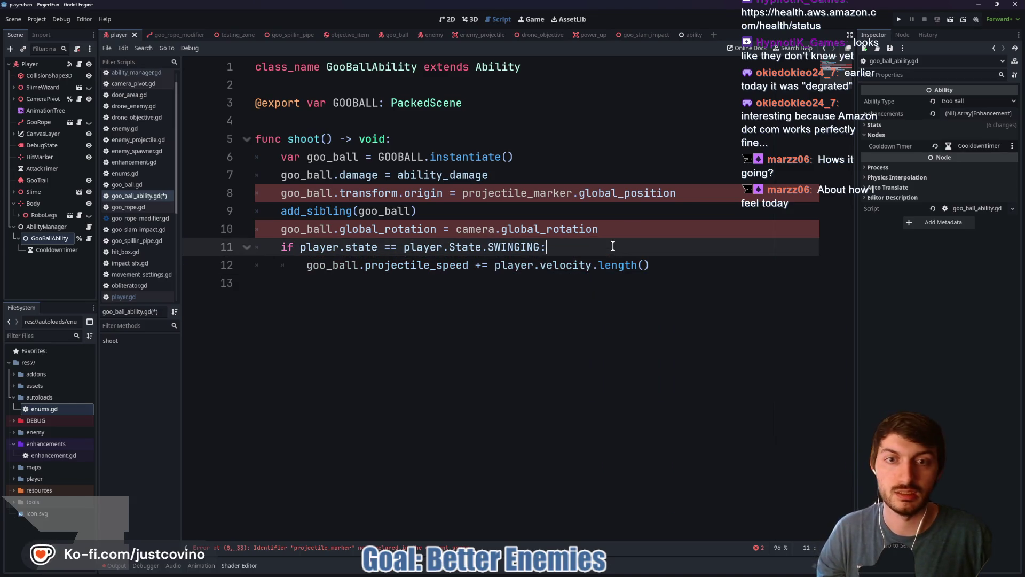
Prefix camera and projectile_marker with 'player.' and save the script.
left_click(457, 230)
type("player.")
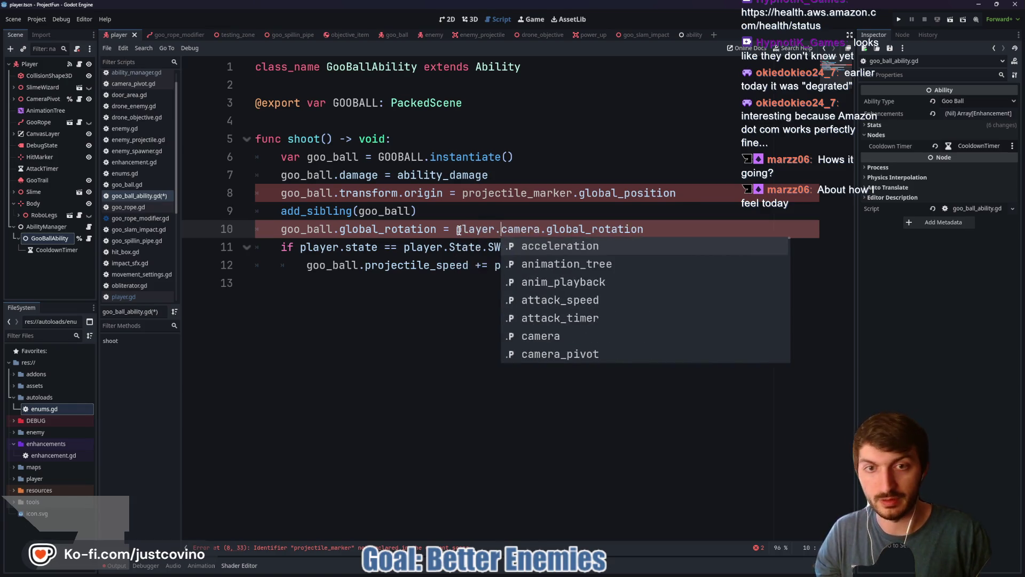
key("Escape")
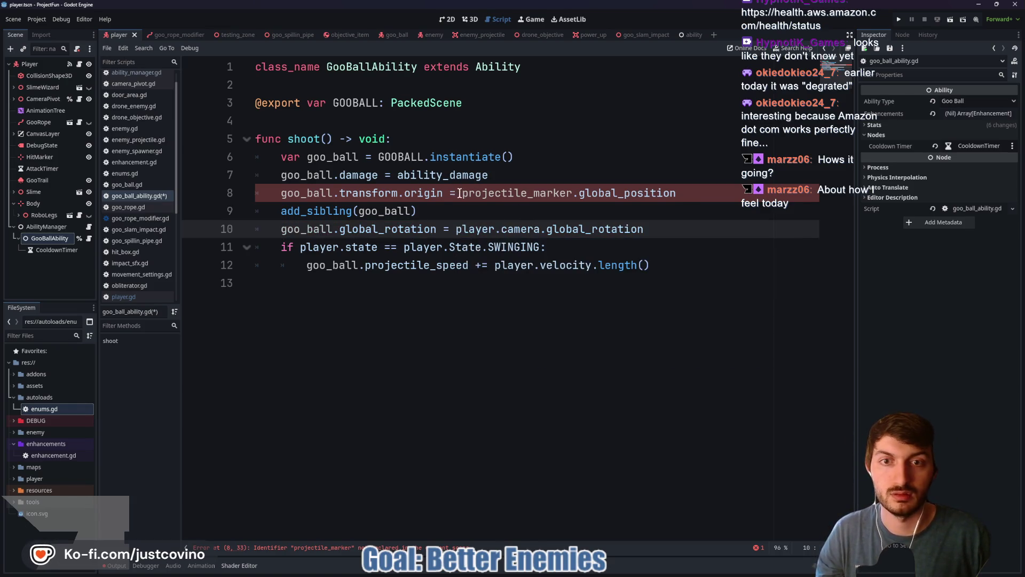
left_click(462, 193)
type("player.")
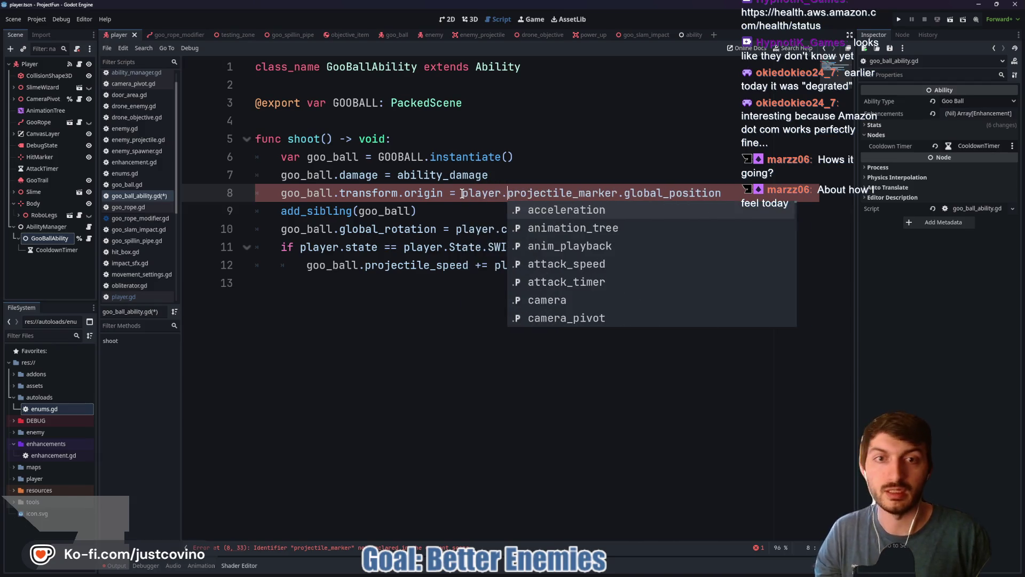
left_click(464, 218)
key("ctrl+s")
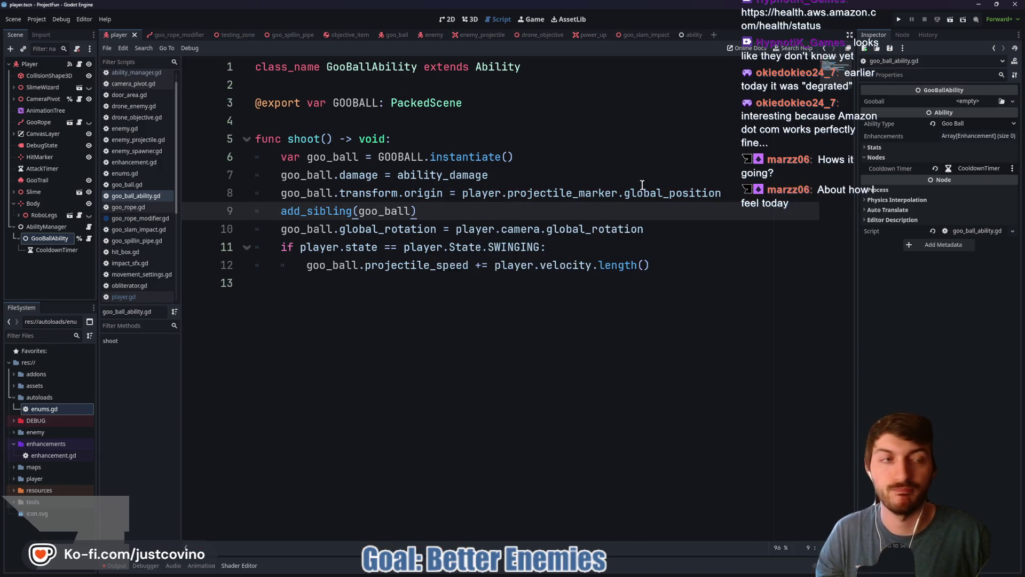
Quick-load goo_ball.tscn into GooBallAbility's Gooball property, save, and add a blank line above shoot().
left_click(973, 107)
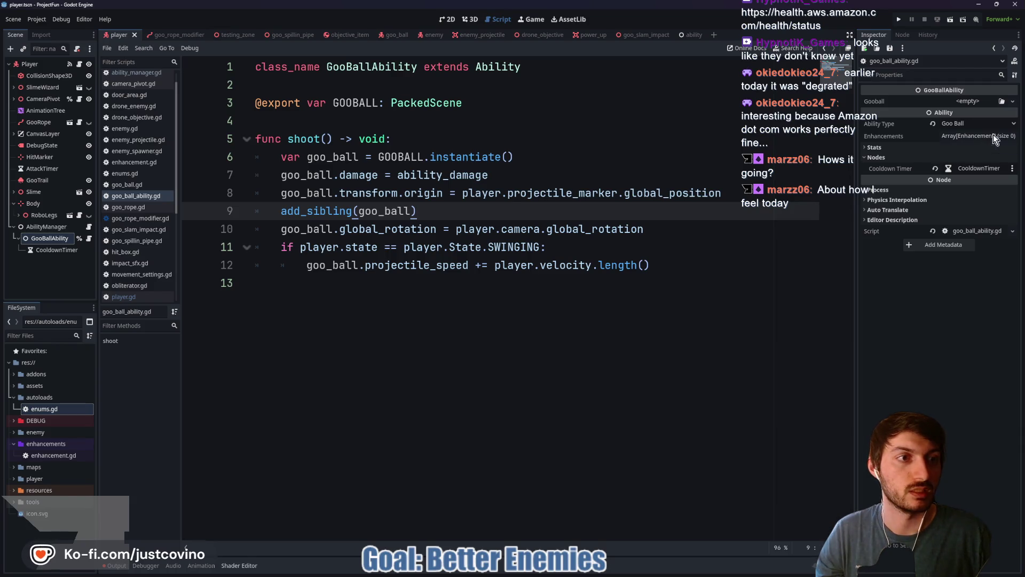
left_click(994, 138)
type("goo")
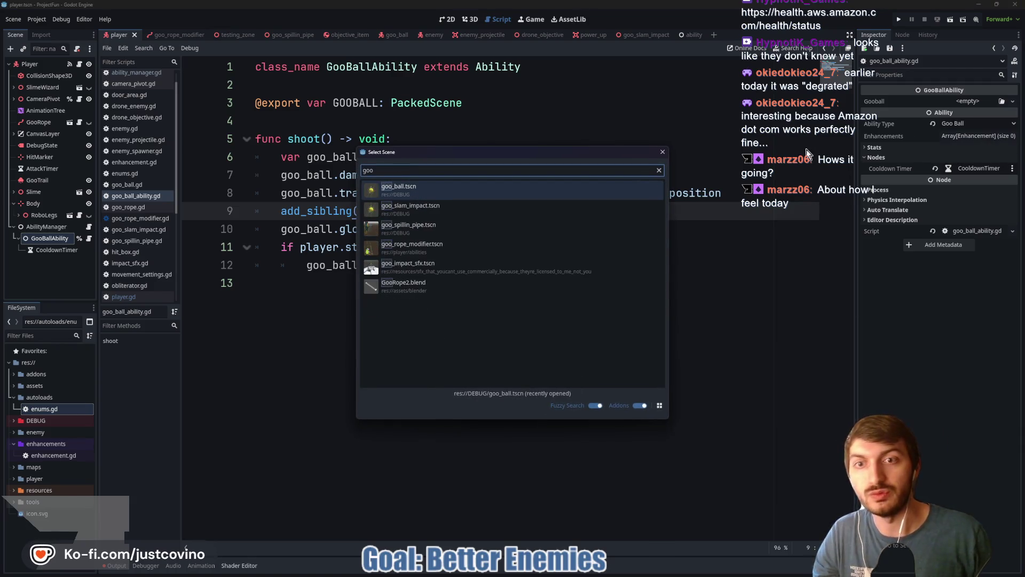
double_click(481, 191)
left_click(454, 219)
key("ctrl+s")
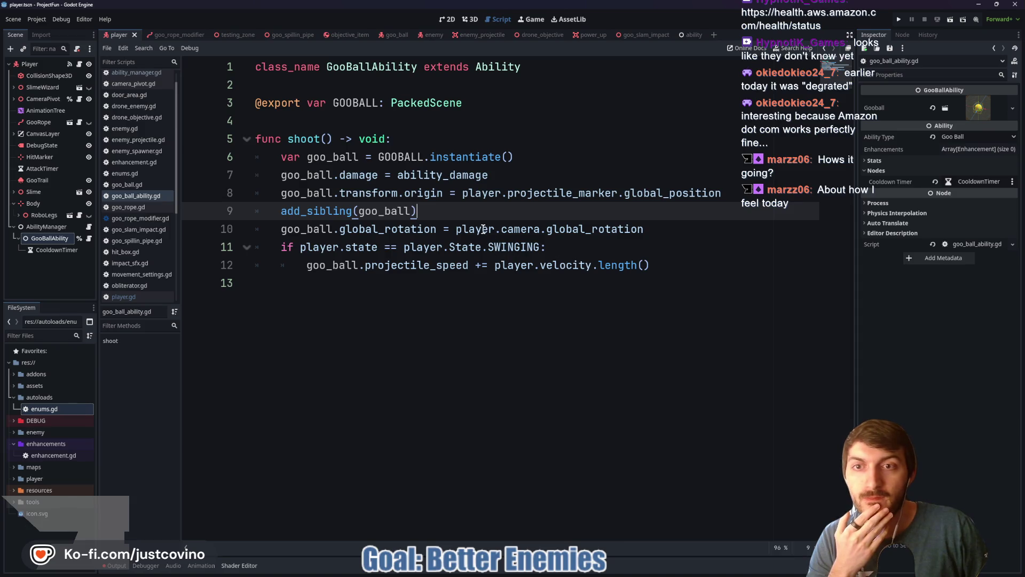
left_click(334, 117)
key("Return")
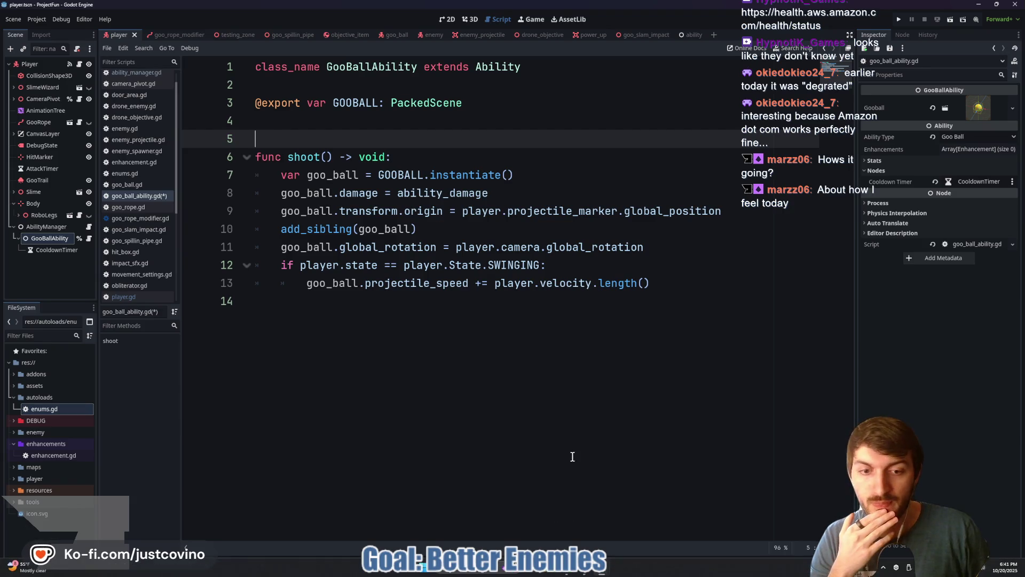
Switch to the Project Goo window and review the SpecialAttack node's goo_wizard_special_attack.gd script.
mouse_move(605, 574)
left_click(646, 523)
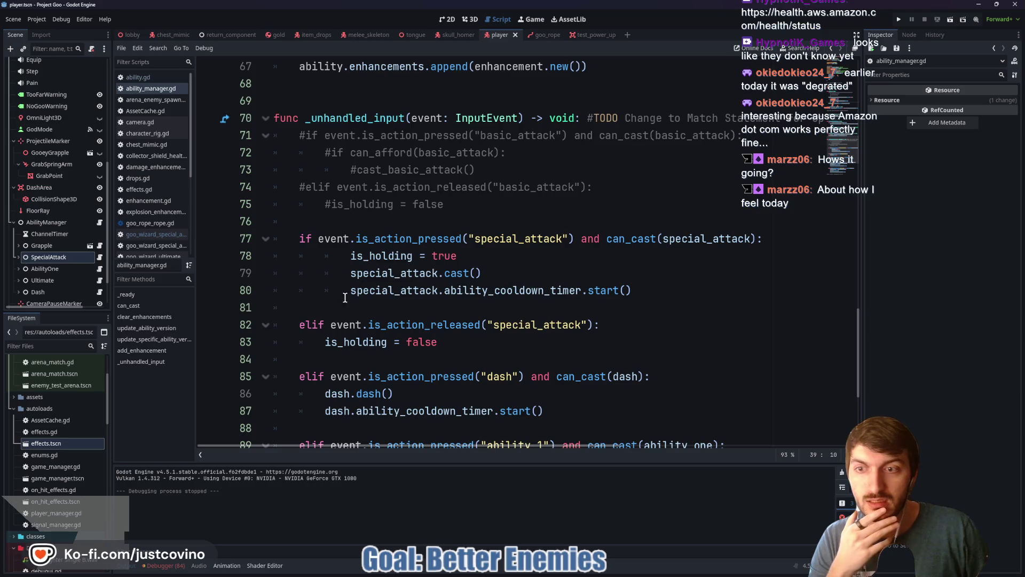
left_click(99, 258)
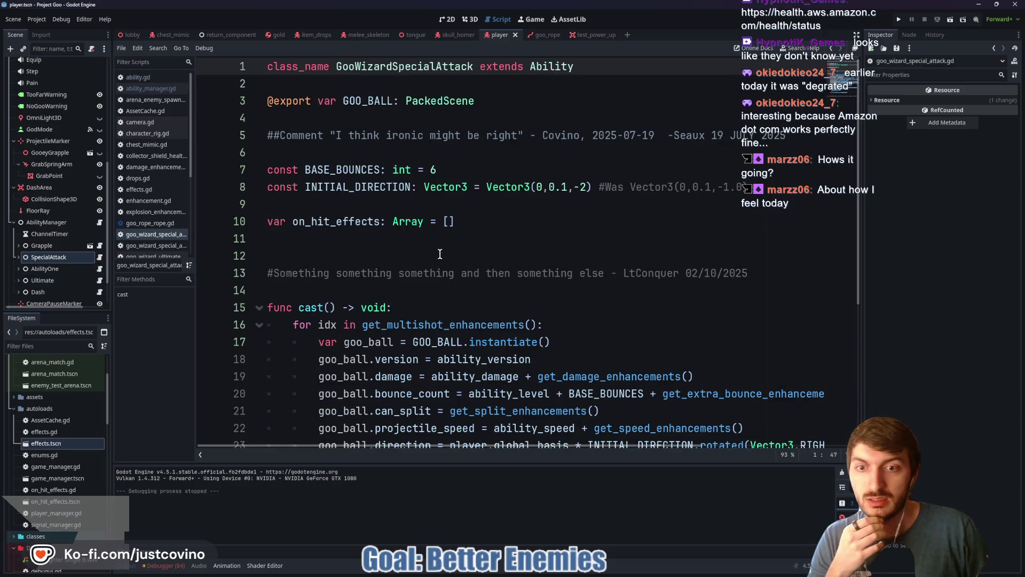
mouse_move(438, 261)
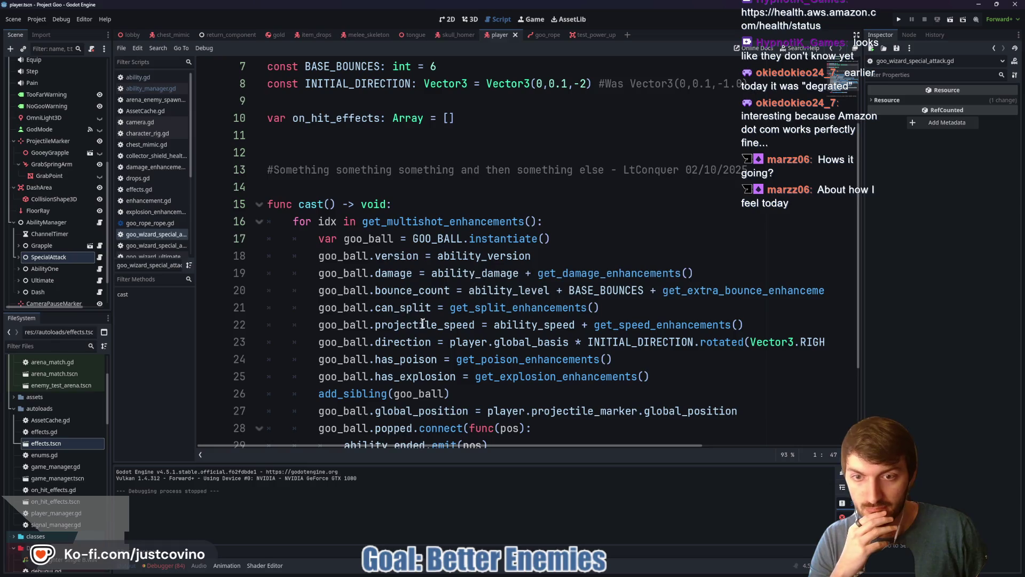
scroll(429, 325, "down", 2)
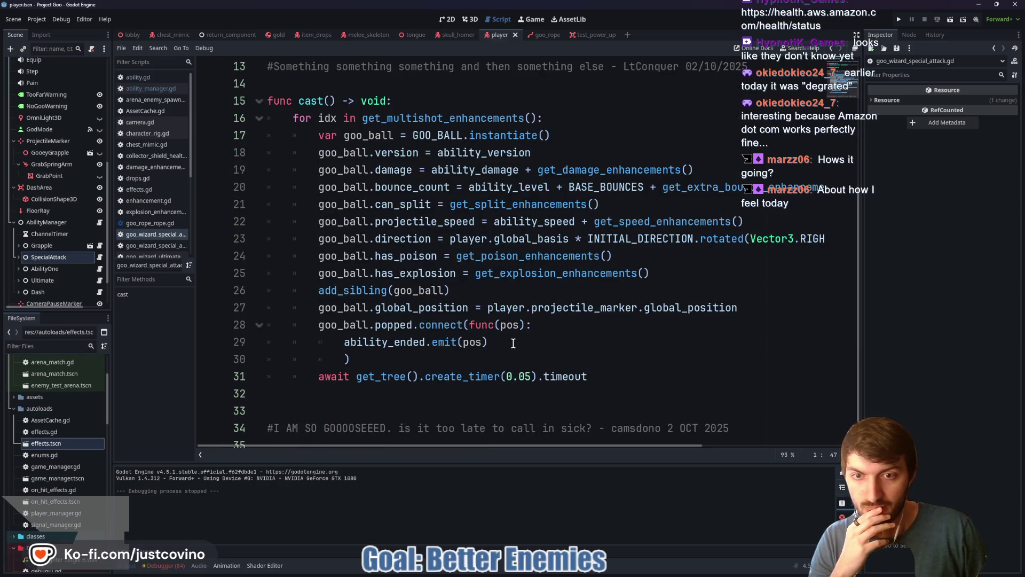
scroll(513, 343, "up", 4)
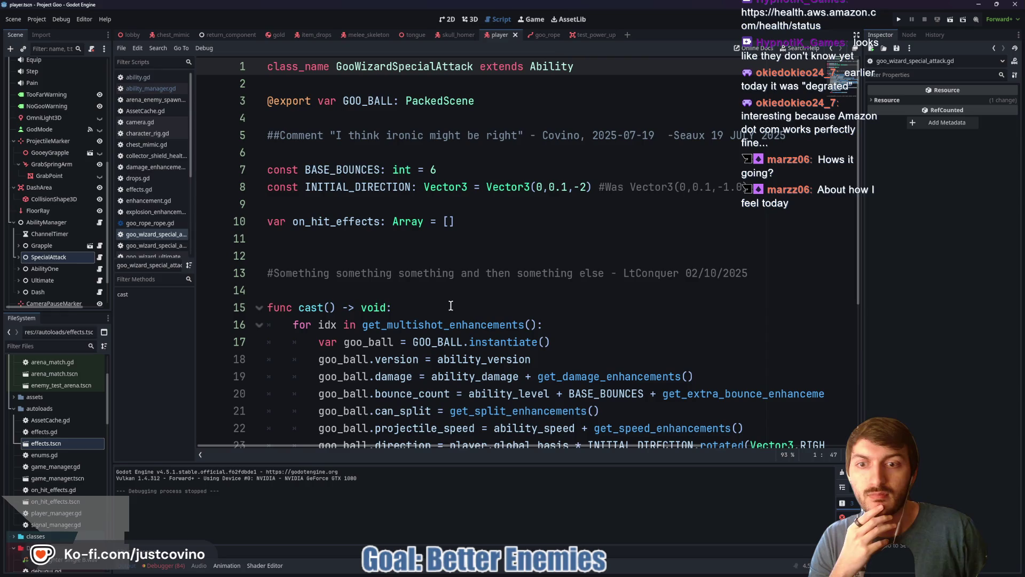
scroll(441, 298, "down", 4)
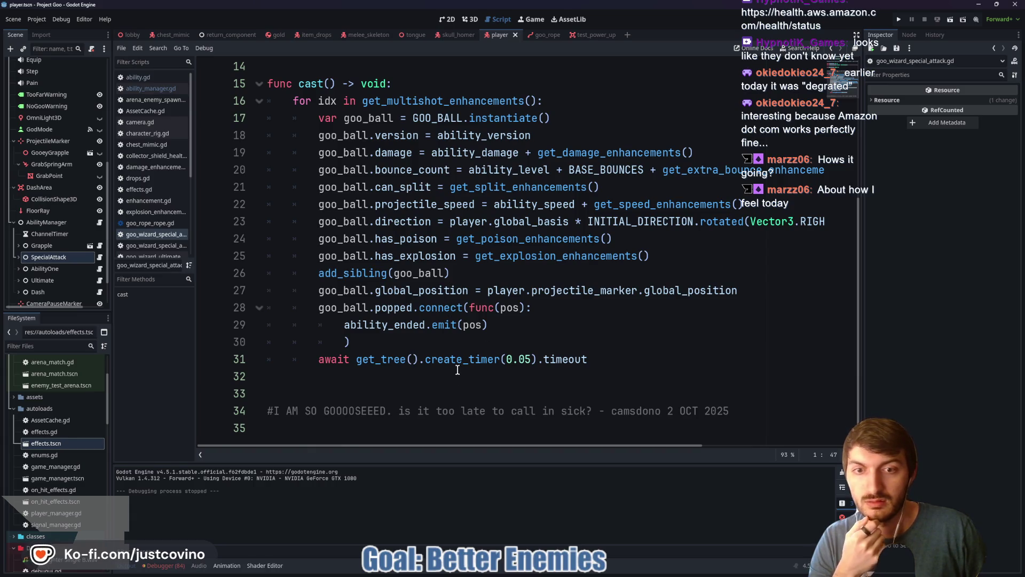
scroll(458, 369, "up", 1)
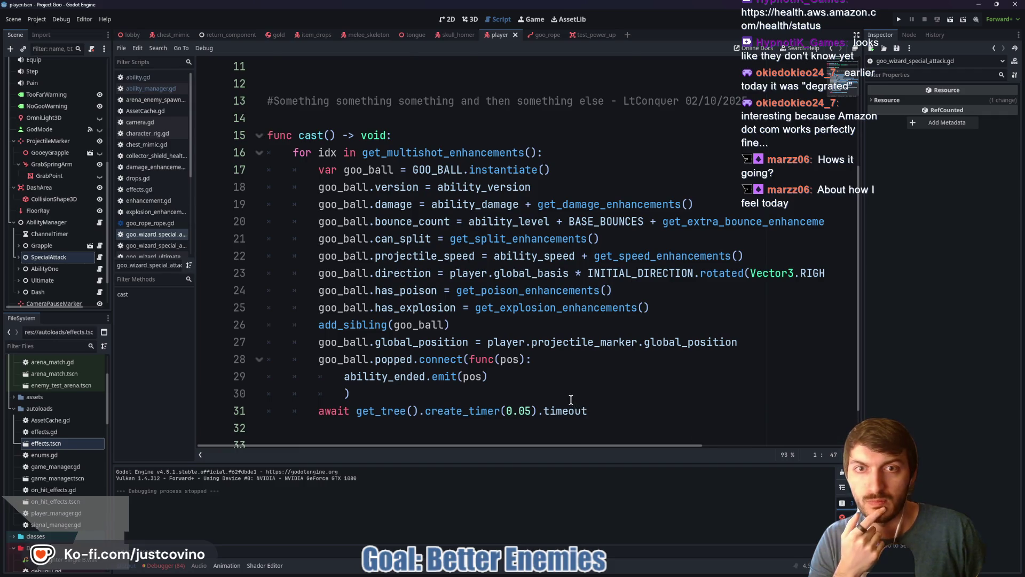
scroll(571, 399, "up", 2)
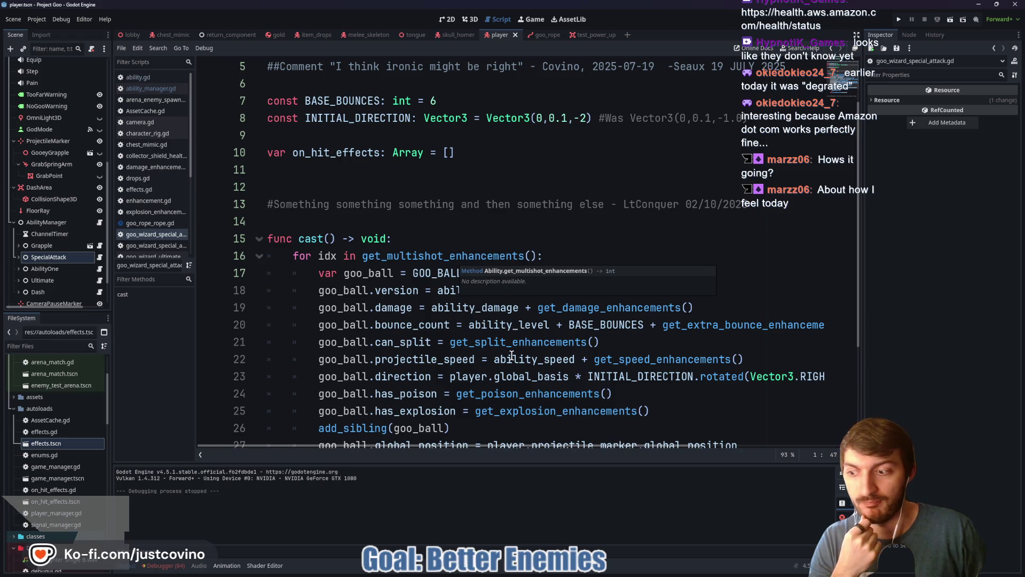
Return to the ProjectFun window and save goo_ball_ability.gd.
mouse_move(608, 573)
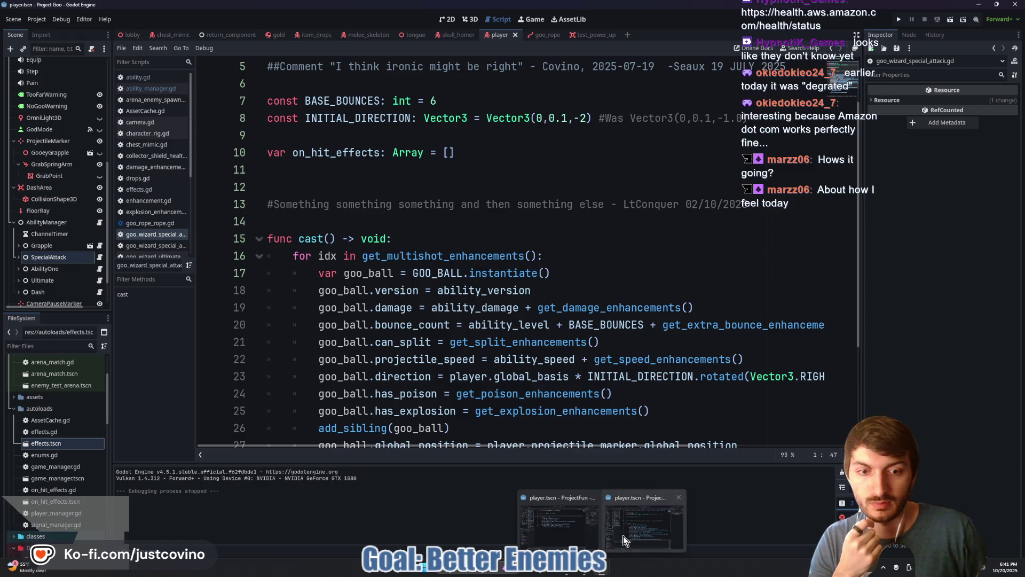
scroll(522, 319, "up", 2)
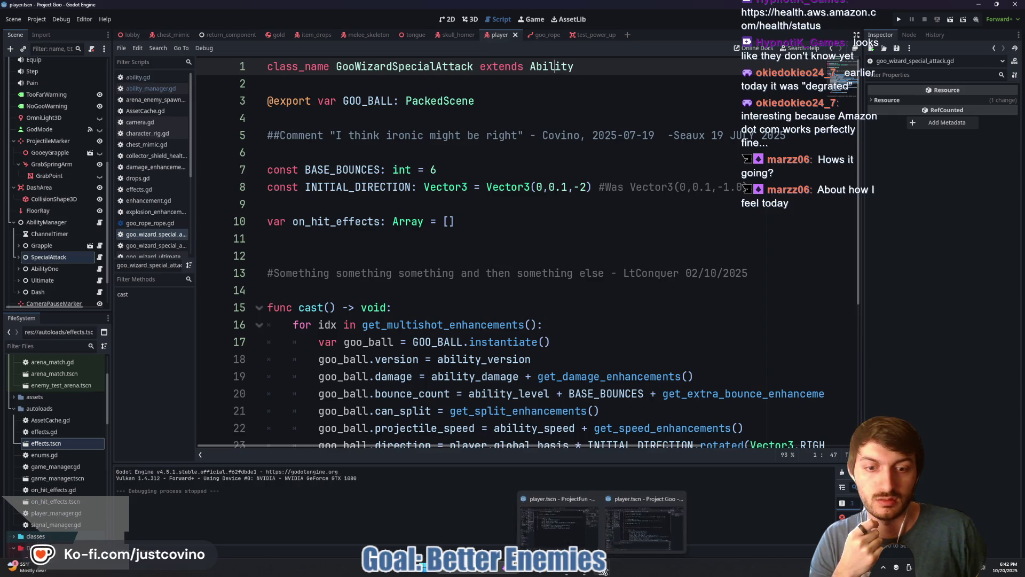
left_click(644, 521)
left_click(396, 318)
key("ctrl+s")
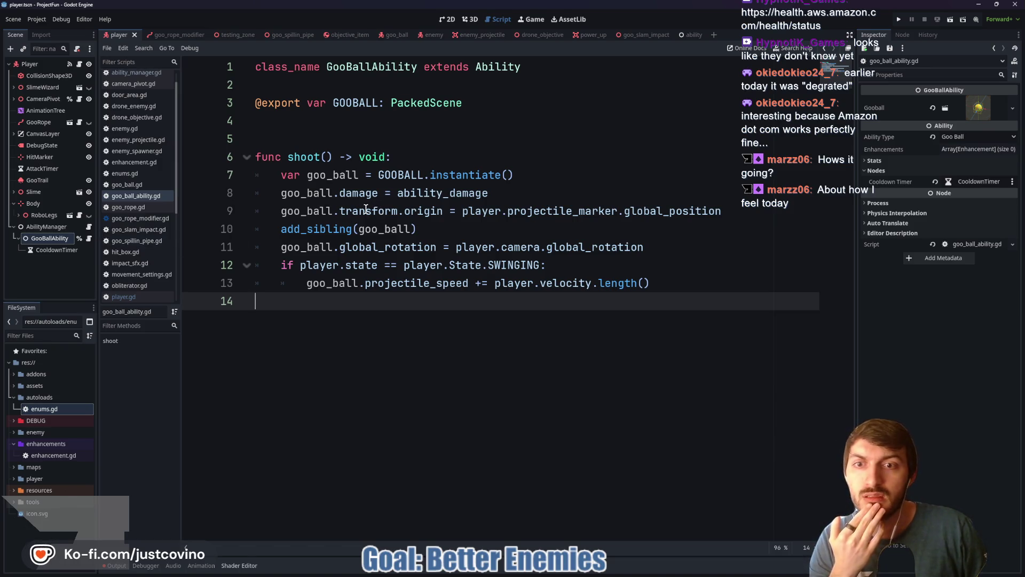
Browse player.gd and the testing_zone script, then scroll goo_rope.gd to its right_click handling in _unhandled_input.
left_click(80, 64)
left_click(463, 203)
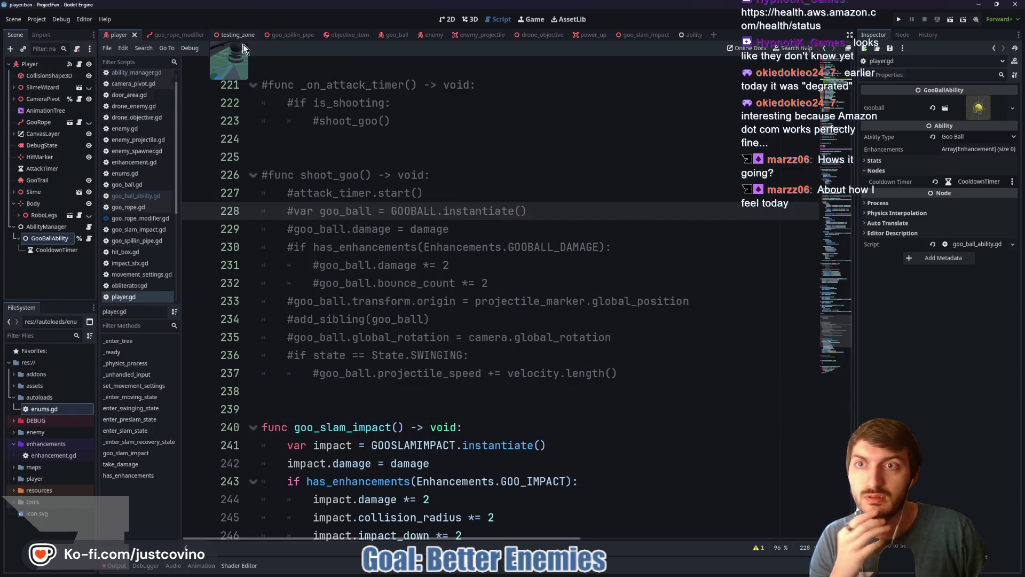
left_click(234, 34)
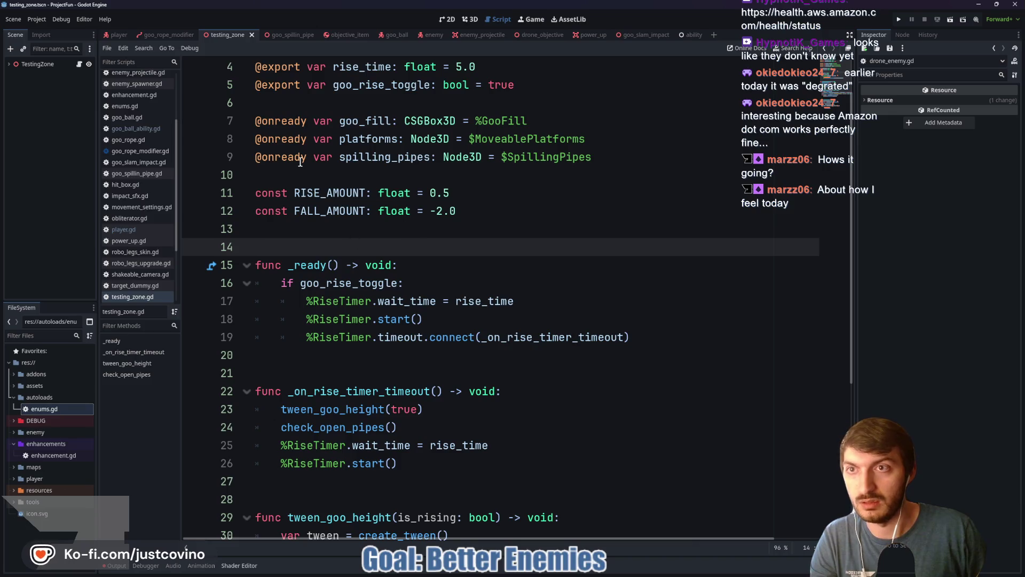
left_click(118, 35)
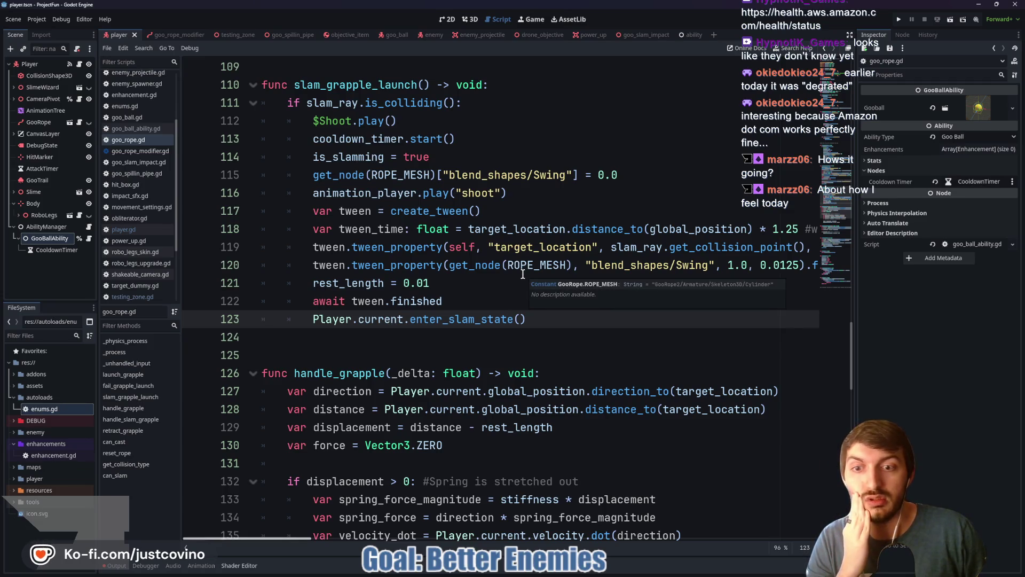
scroll(521, 272, "up", 5)
scroll(520, 276, "up", 17)
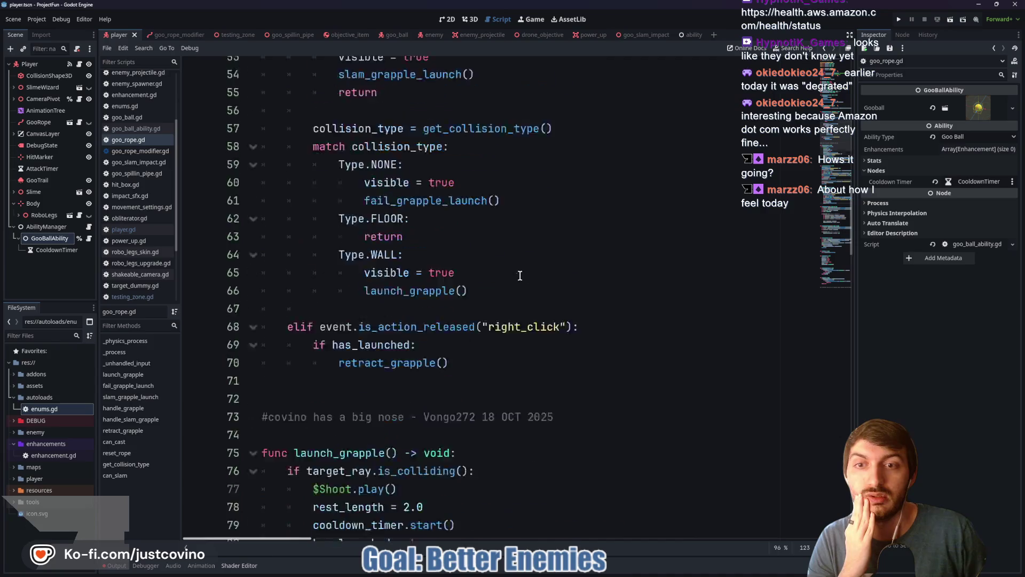
scroll(518, 275, "up", 6)
scroll(517, 278, "down", 4)
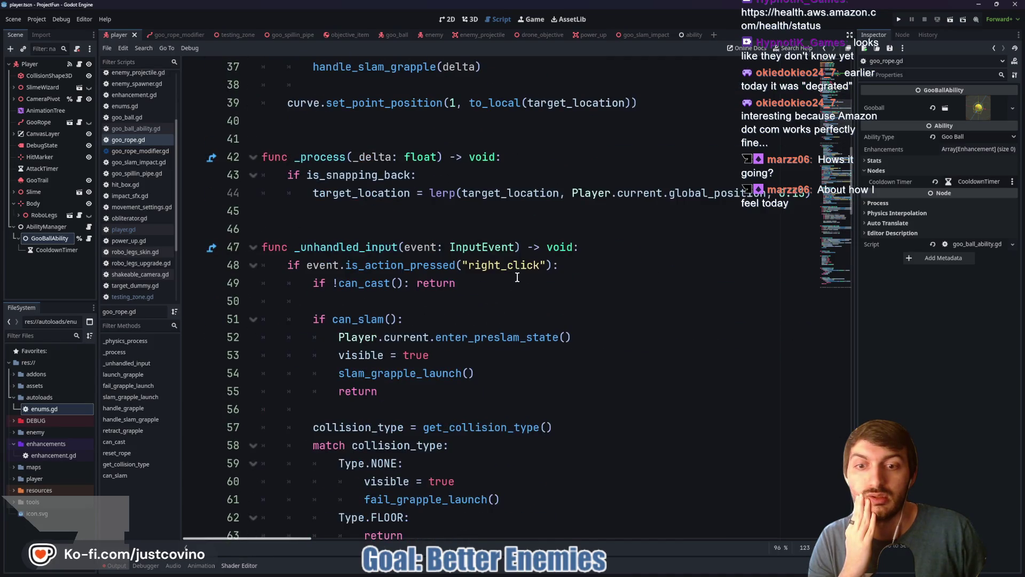
Change line 48's right_click action to left_click and run the testing_zone scene with F6.
left_click_drag(540, 266, 468, 266)
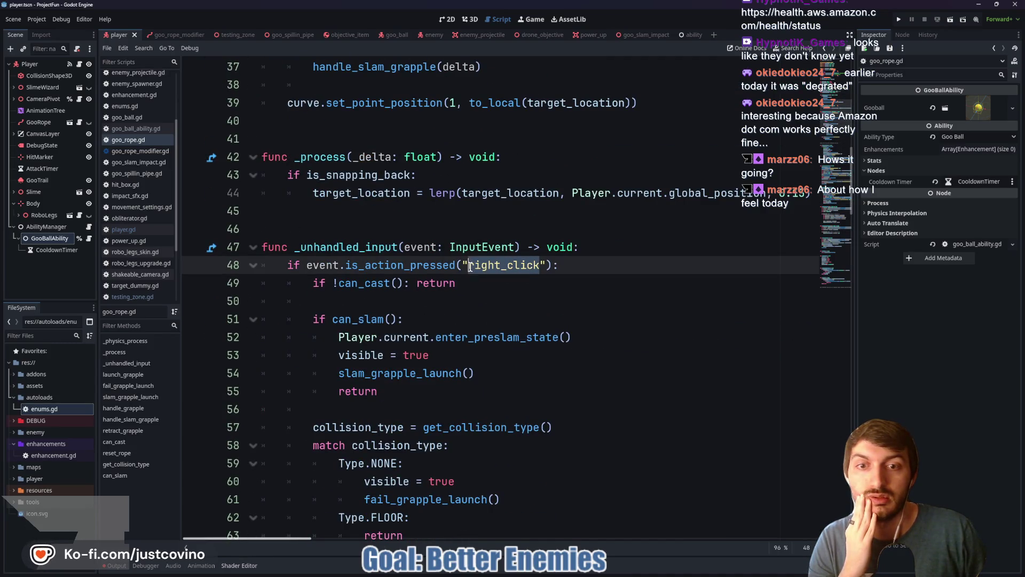
type("left")
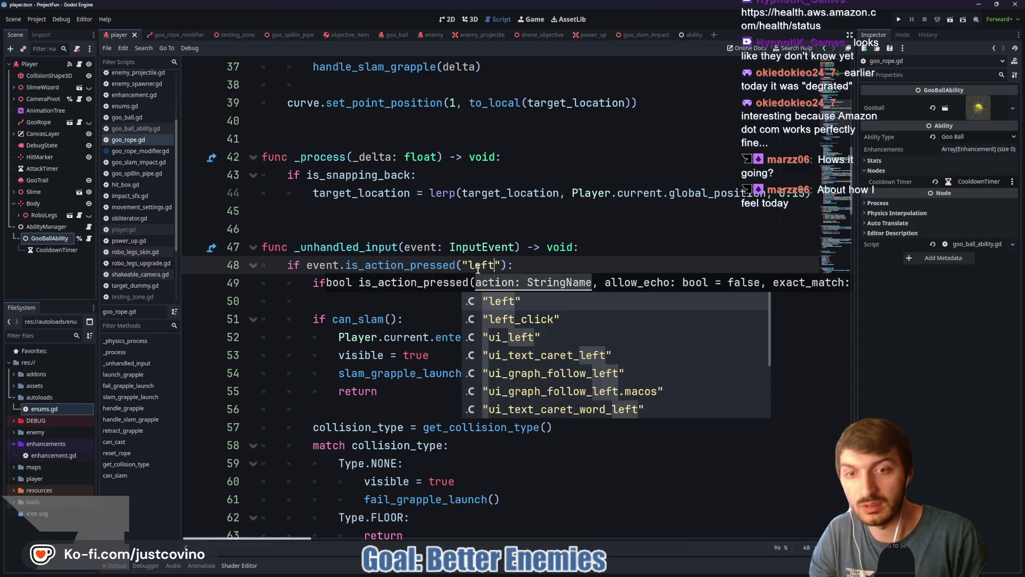
key("Down")
key("Return")
left_click(586, 272)
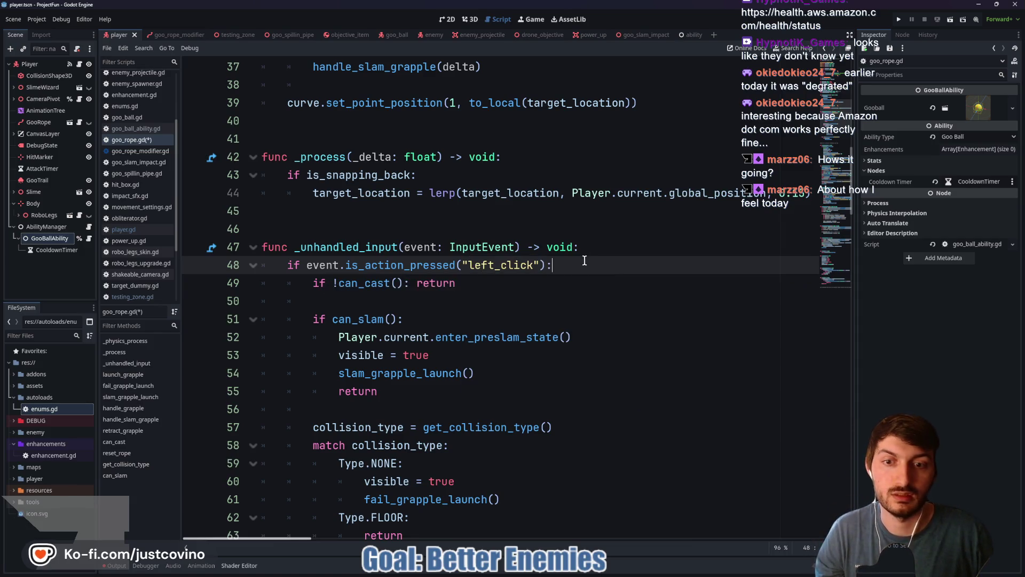
key("ctrl+Tab")
key("ctrl+Tab")
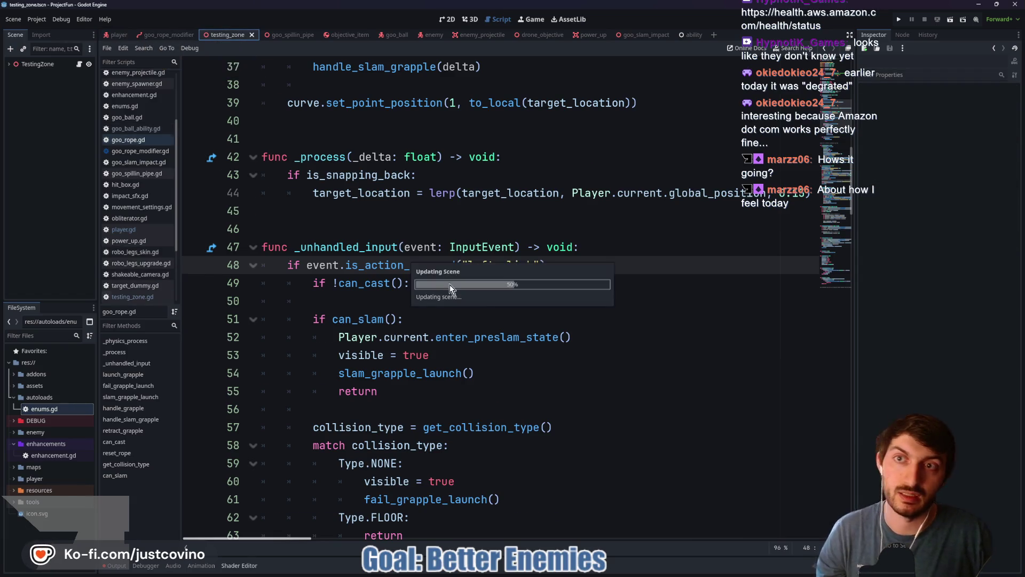
key("F6")
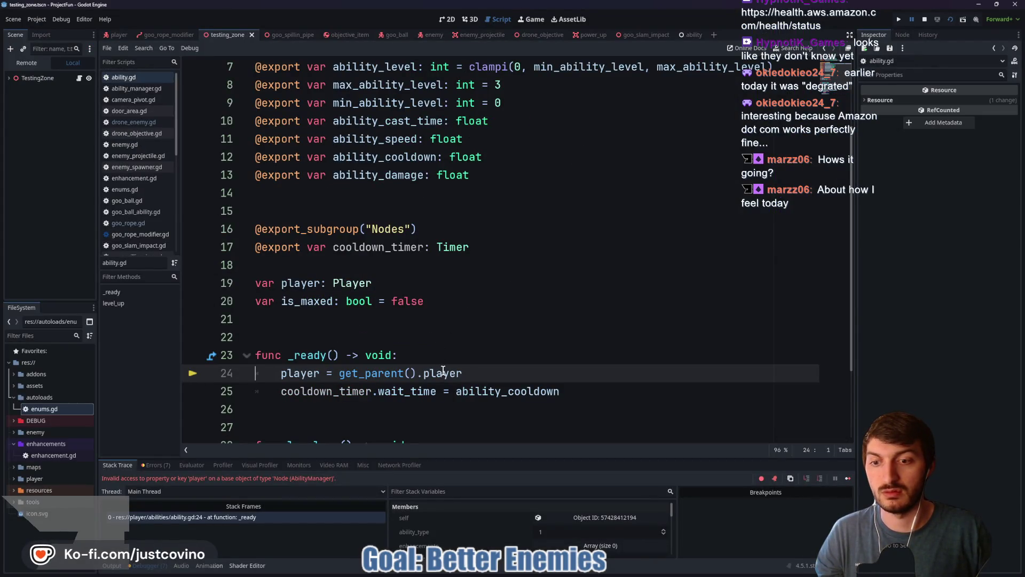
Stop debugging, replace get_parent().player with Player.current on ability.gd line 24, and launch the game.
mouse_move(443, 369)
left_click(924, 20)
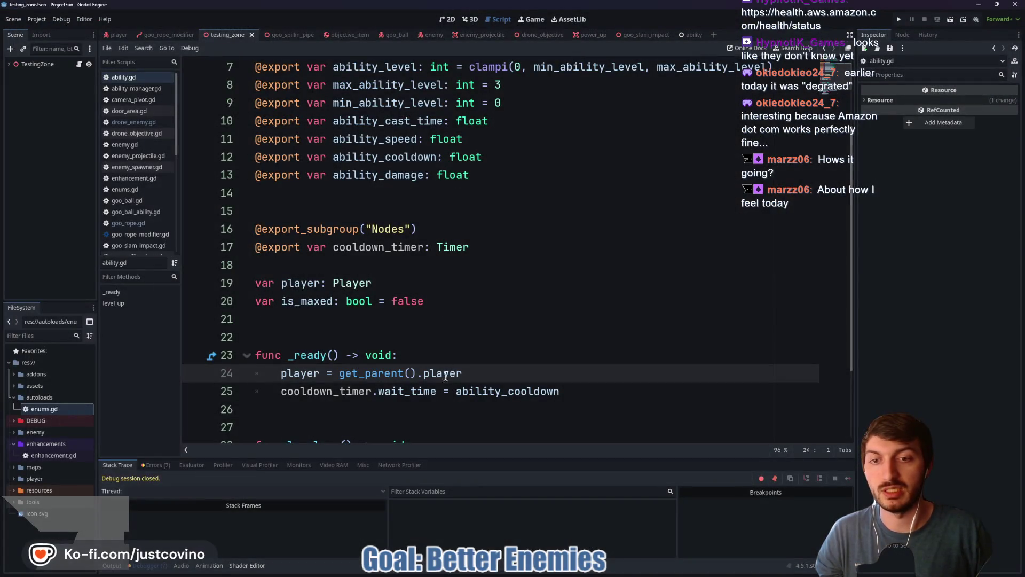
left_click(476, 391)
left_click_drag(474, 373, 334, 377)
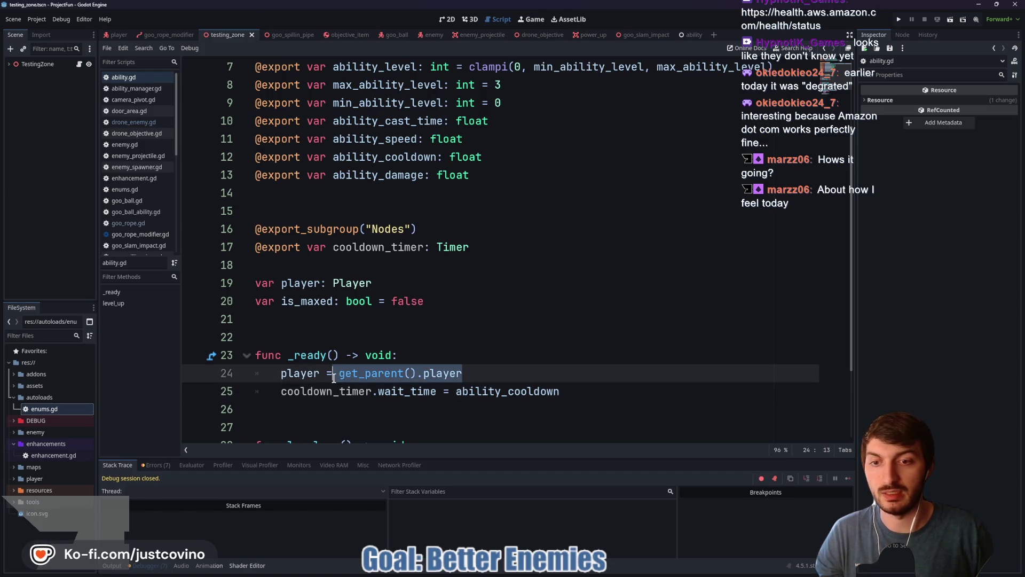
type("Player.curr")
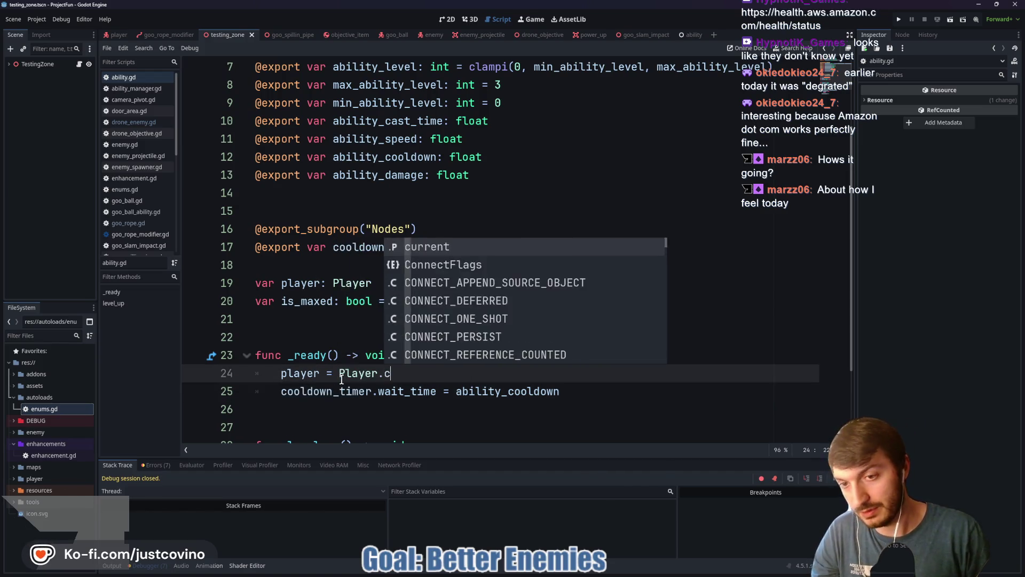
key("Return")
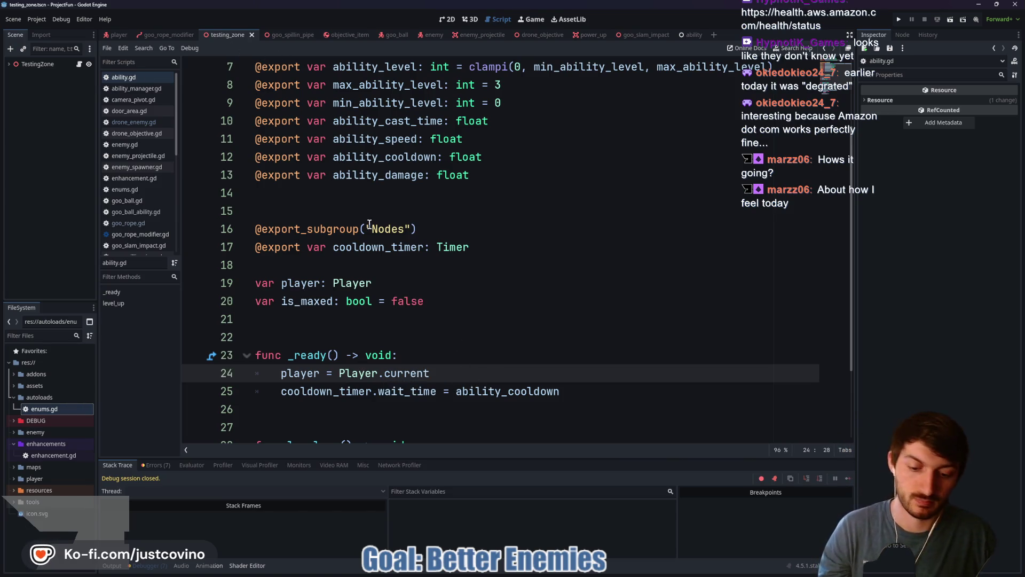
key("F5")
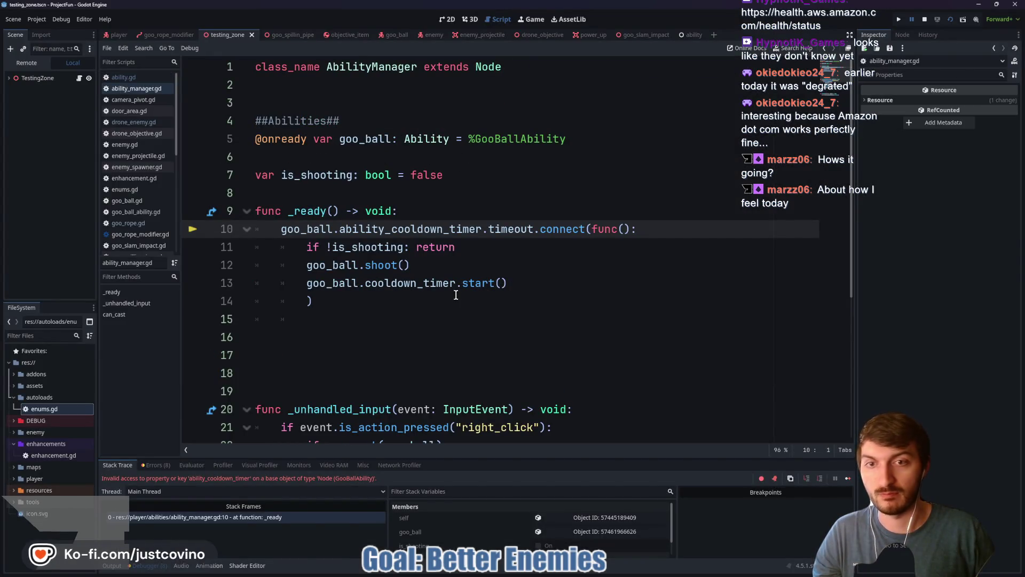
Rename ability_cooldown_timer to cooldown_timer on ability_manager.gd line 10 and relaunch the game.
left_click_drag(392, 230, 340, 230)
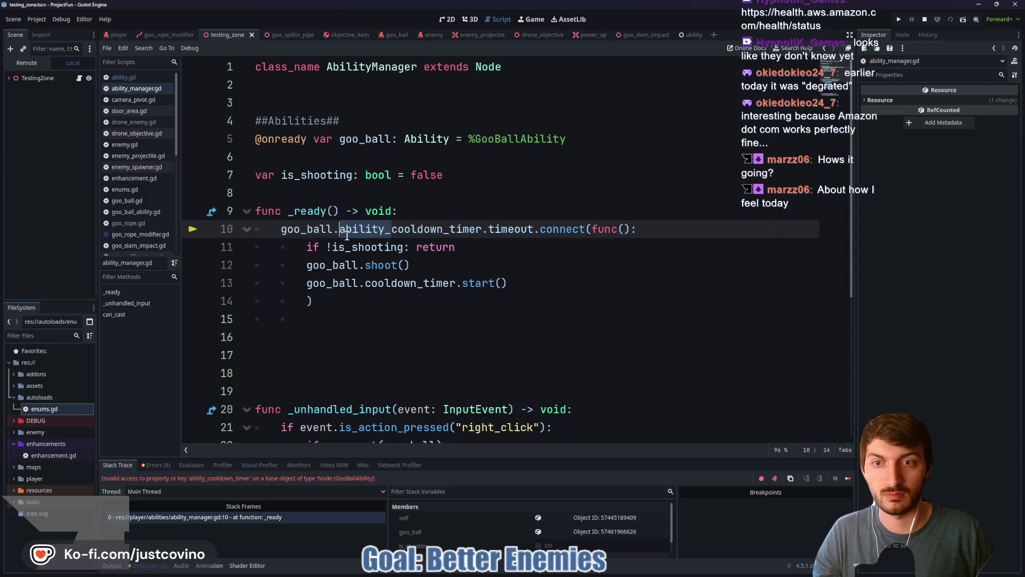
key("BackSpace")
left_click(500, 260)
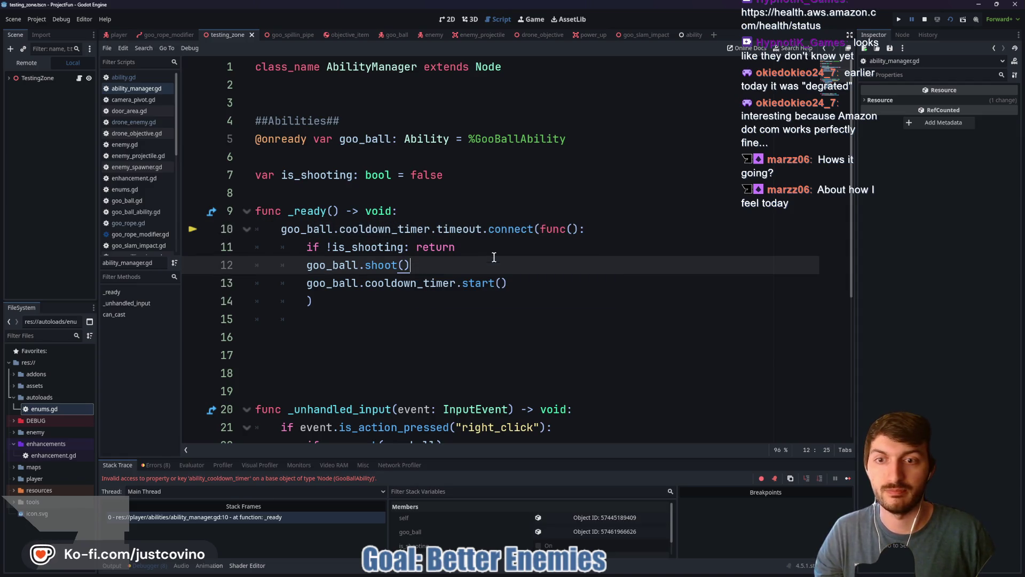
key("F5")
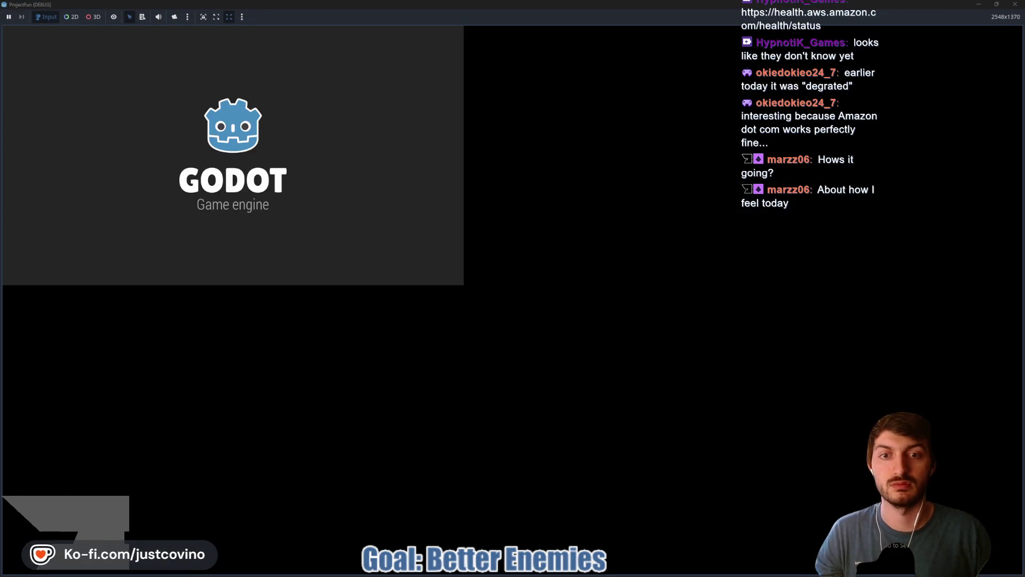
Walk to the 'Equip me!' robot, grapple onto it, slam down, then stop the game with F8.
key("w")
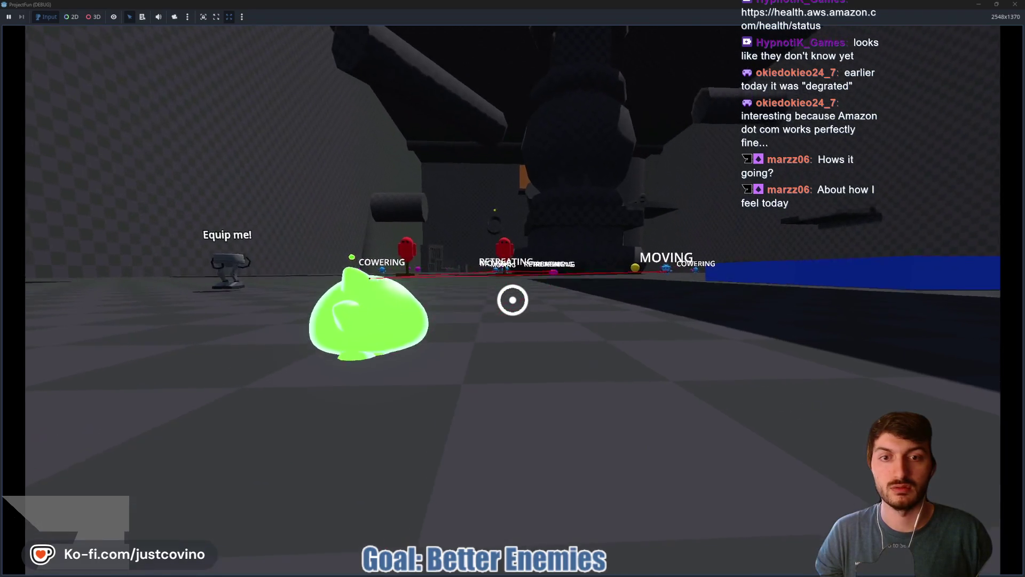
mouse_move(513, 299)
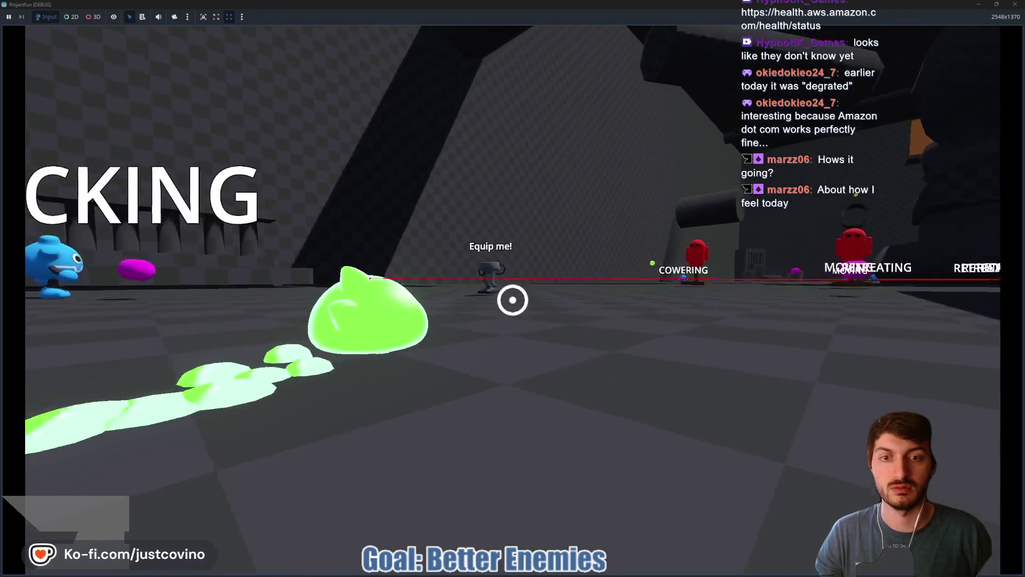
key("w")
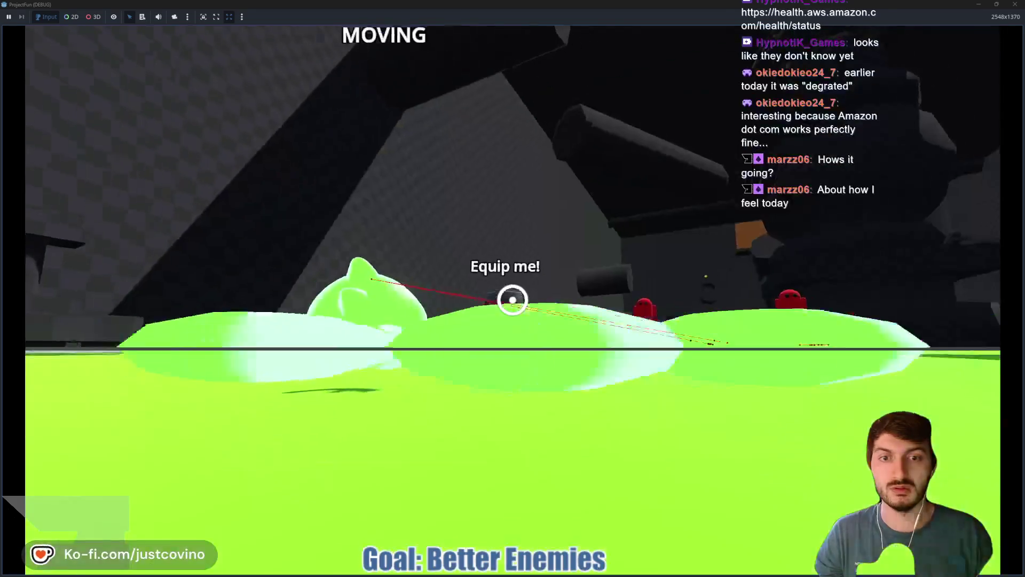
key("w")
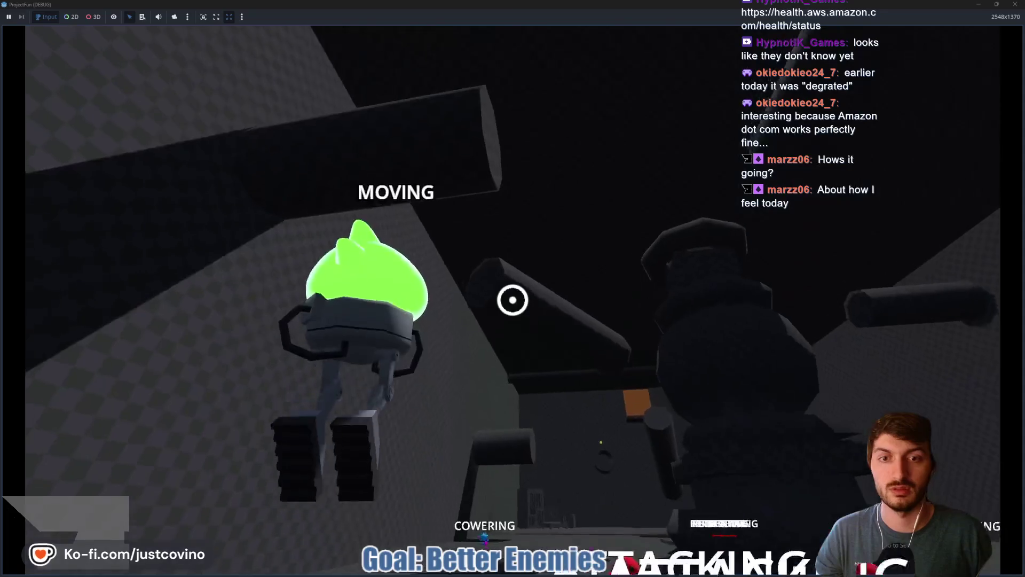
left_click(513, 300)
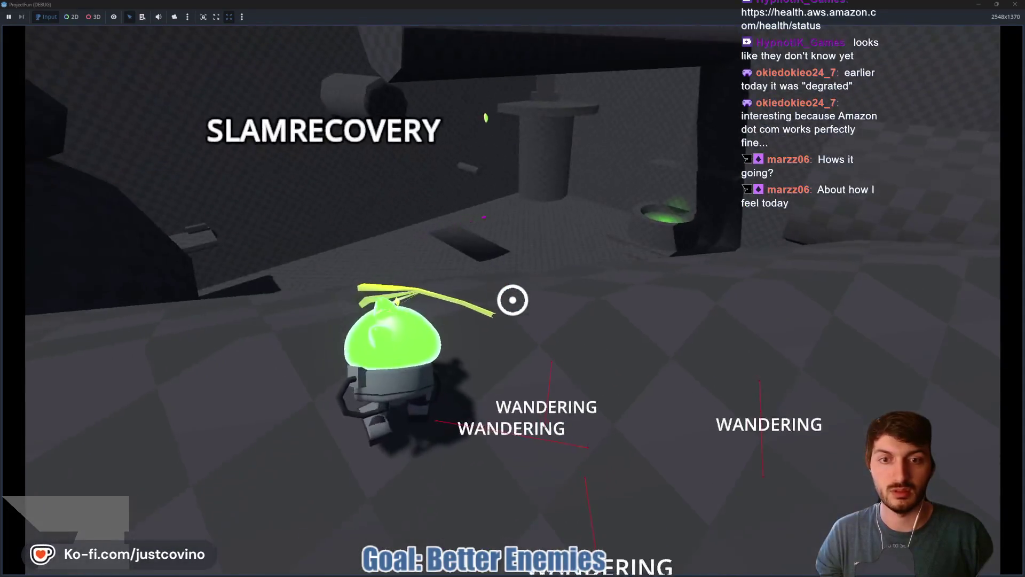
key("w")
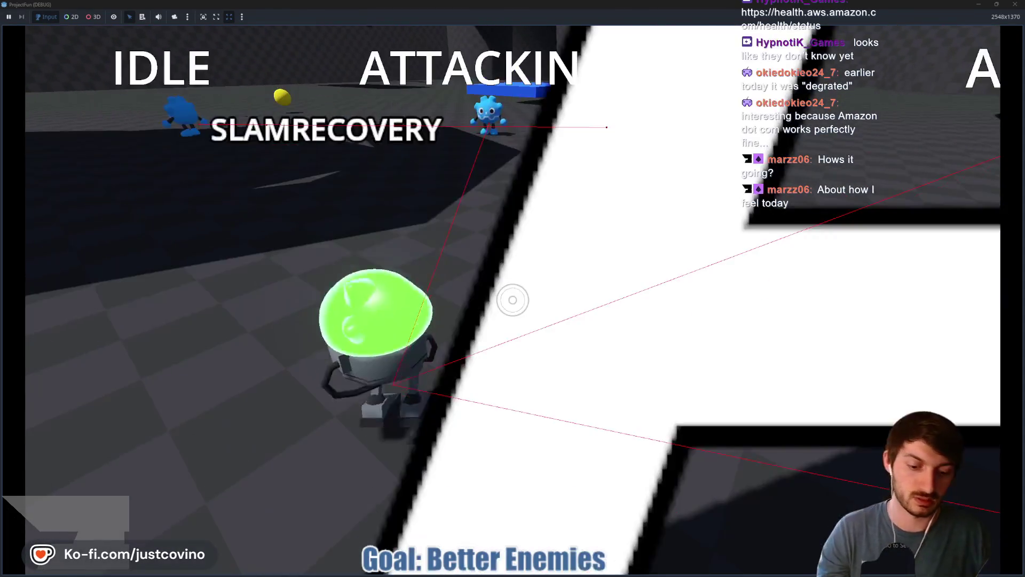
key("F8")
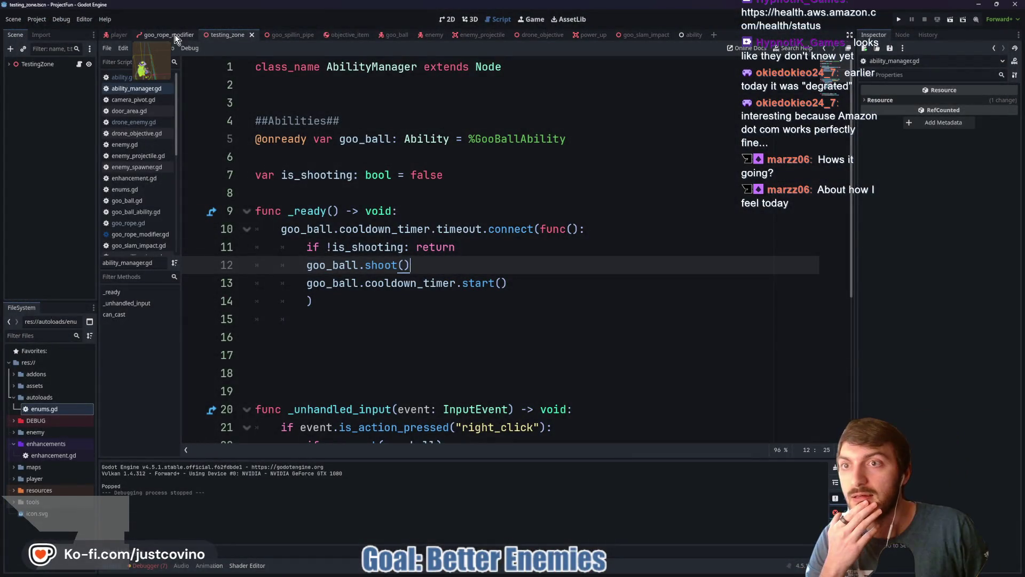
Change line 68's right_click release check in goo_rope.gd to left_click and save.
left_click(153, 34)
scroll(462, 216, "down", 2)
scroll(463, 216, "down", 3)
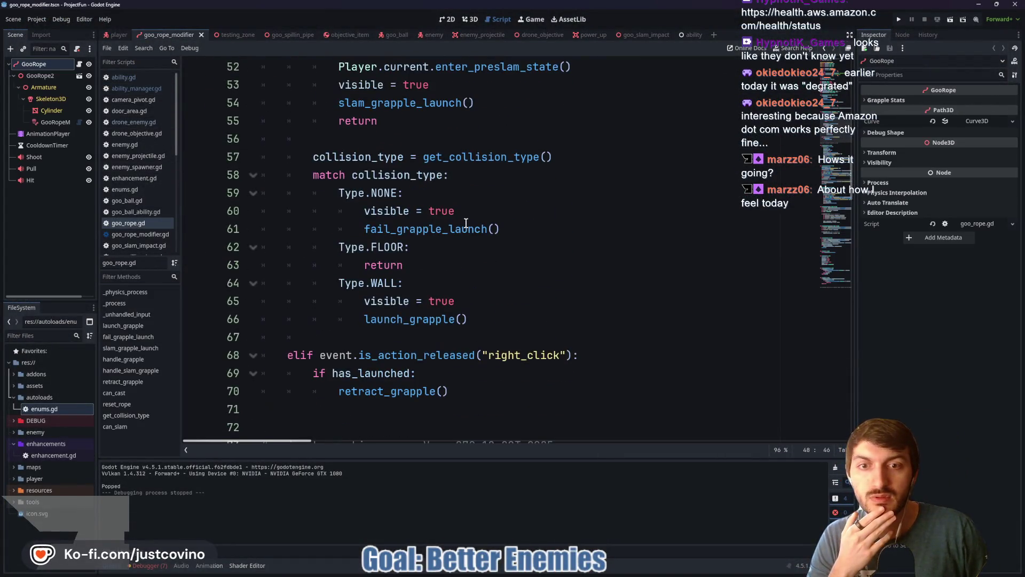
left_click_drag(561, 353, 493, 352)
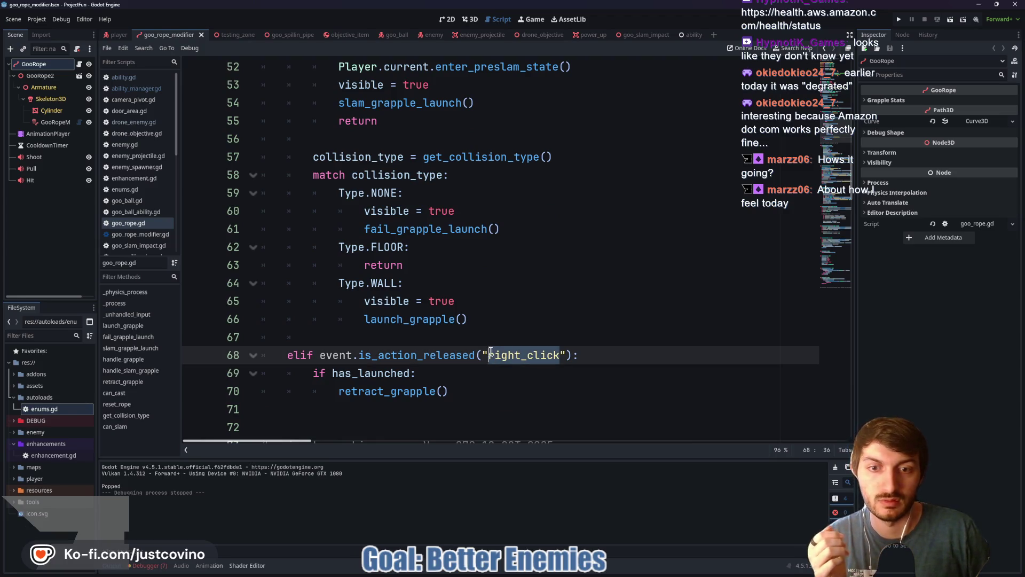
type("left")
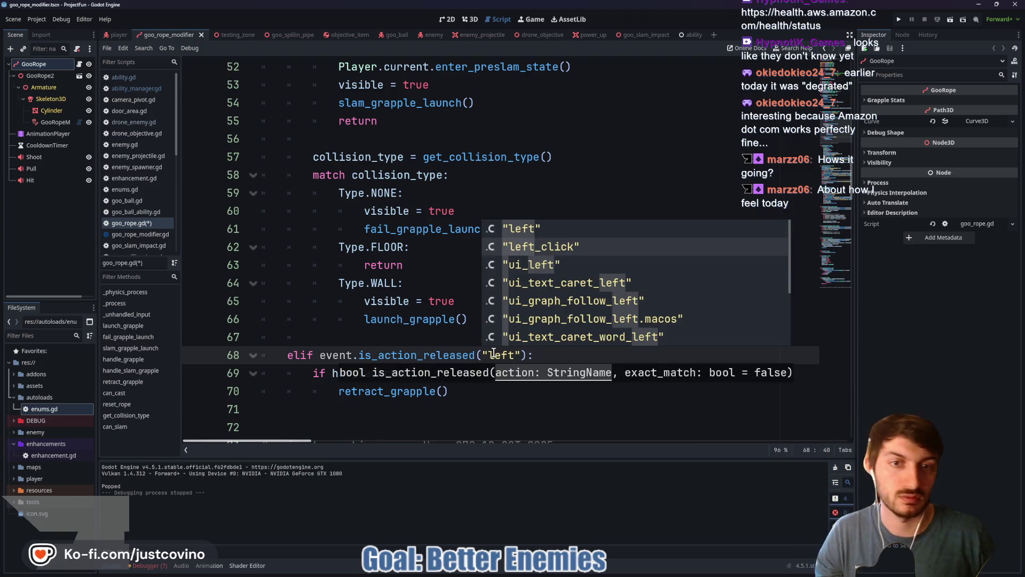
key("Down")
key("Up")
key("Return")
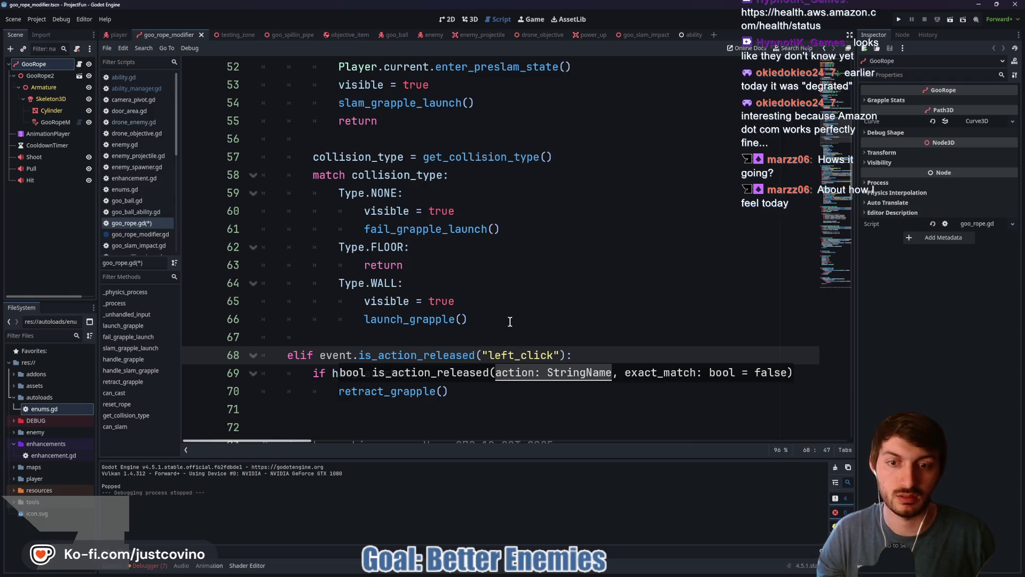
left_click(517, 336)
key("ctrl+s")
Switch to the player scene tab.
scroll(470, 293, "down", 4)
scroll(423, 250, "up", 4)
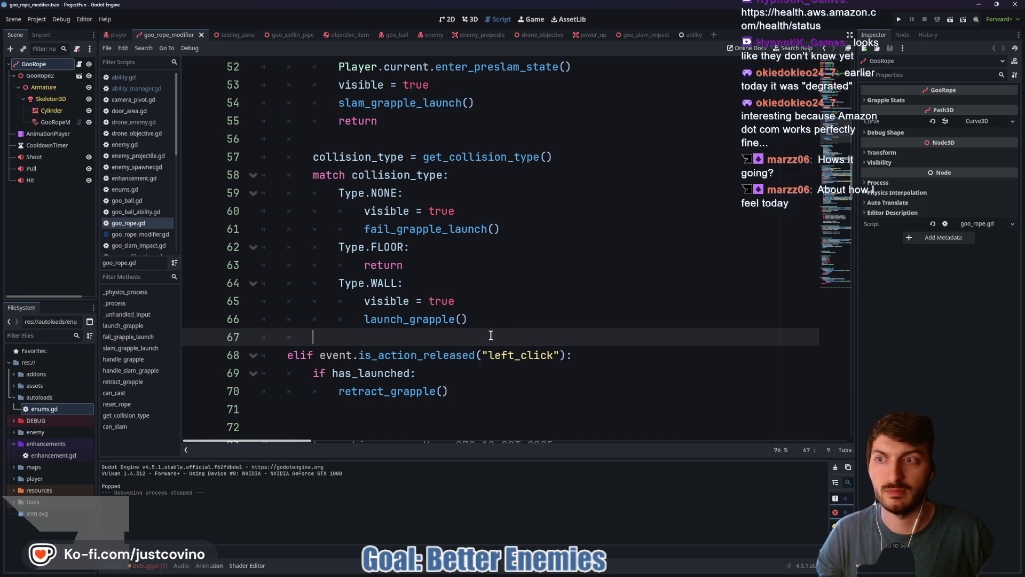
left_click(116, 35)
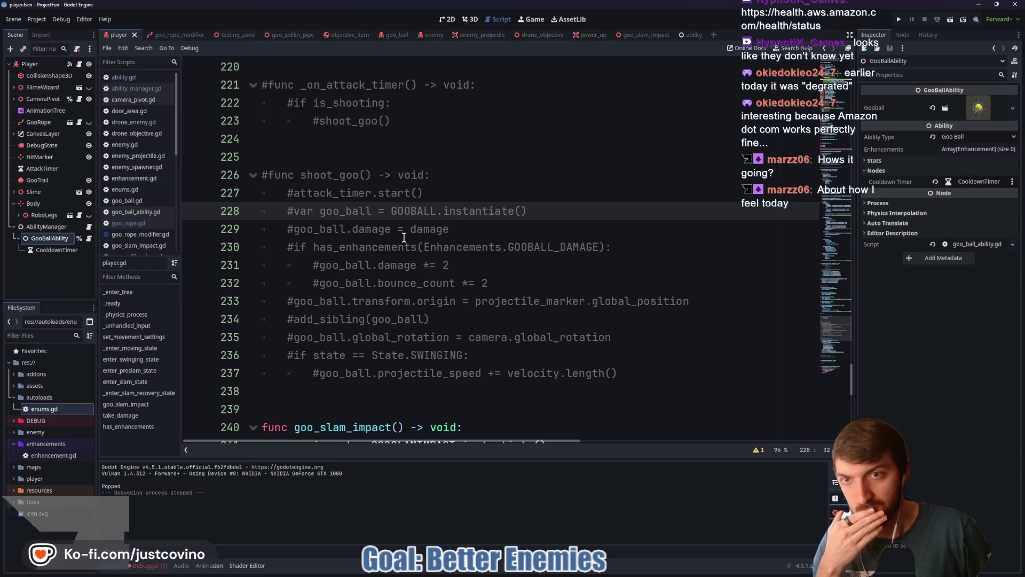
Expand the ability's Stats in the Inspector and open GooBallAbility's script.
scroll(406, 239, "down", 4)
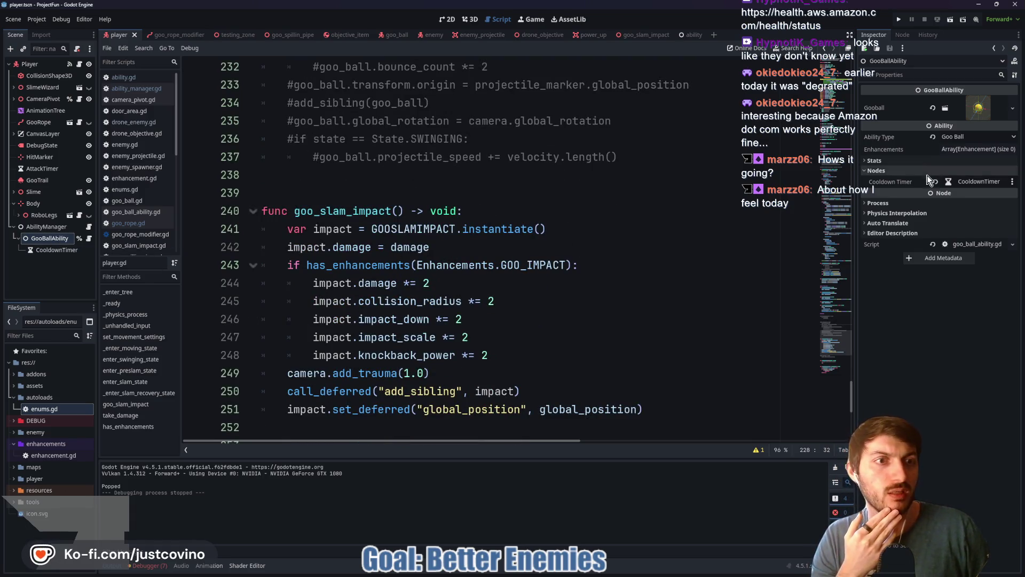
left_click(883, 160)
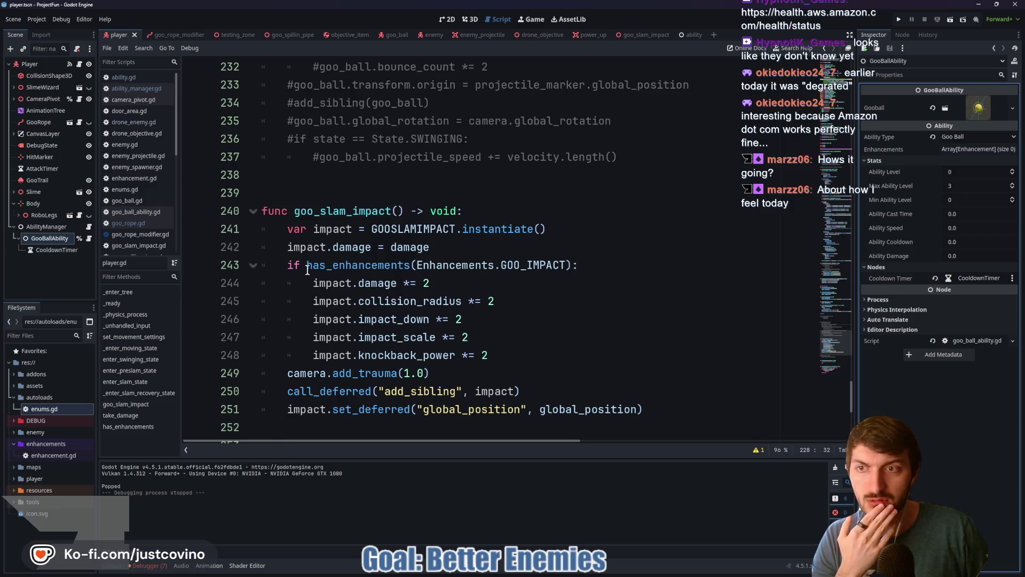
left_click(88, 239)
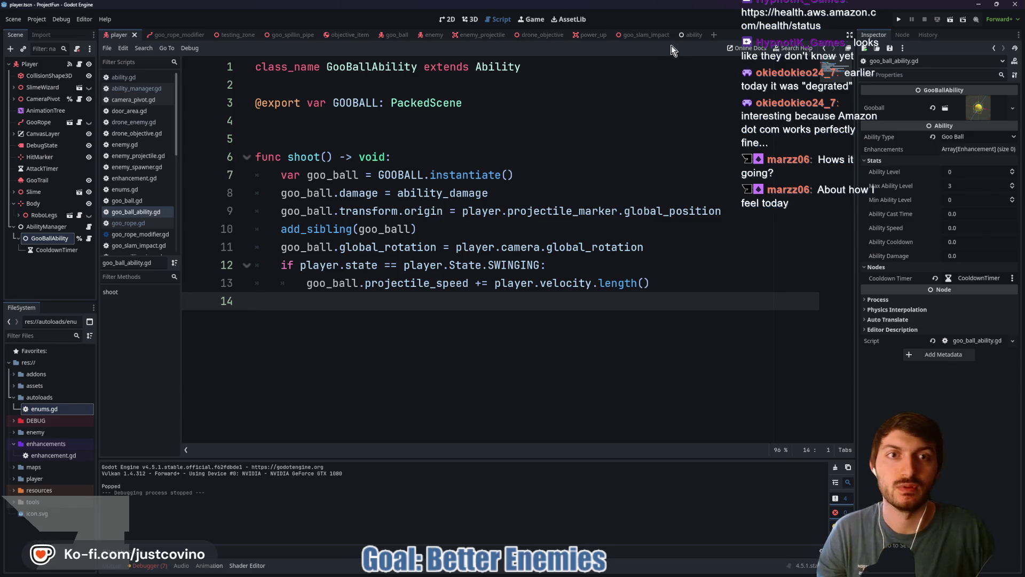
Look through the goo_slam_impact, power_up and goo_ball scripts, moving the goo_ball tab beside power_up.
left_click(641, 35)
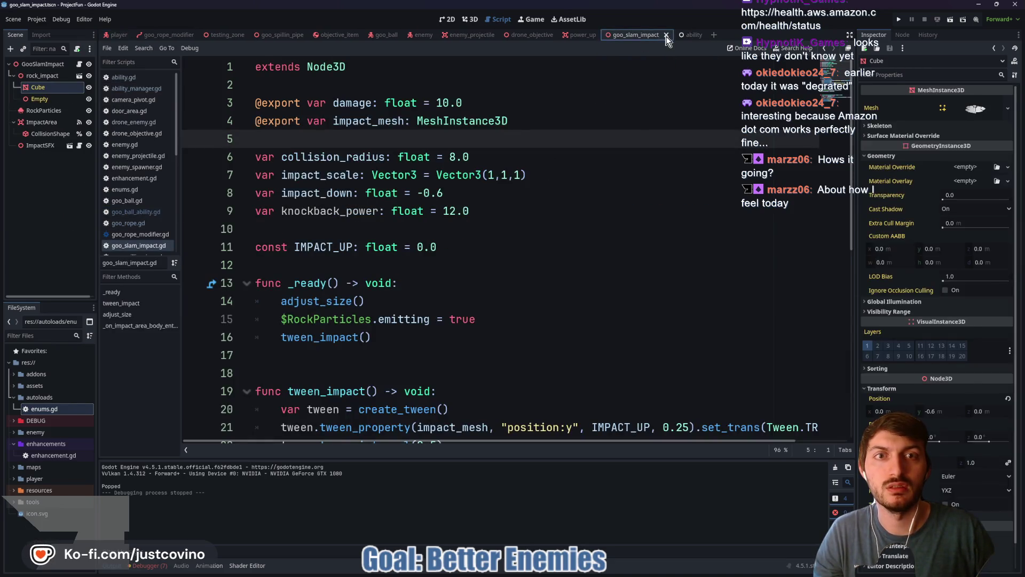
left_click(582, 35)
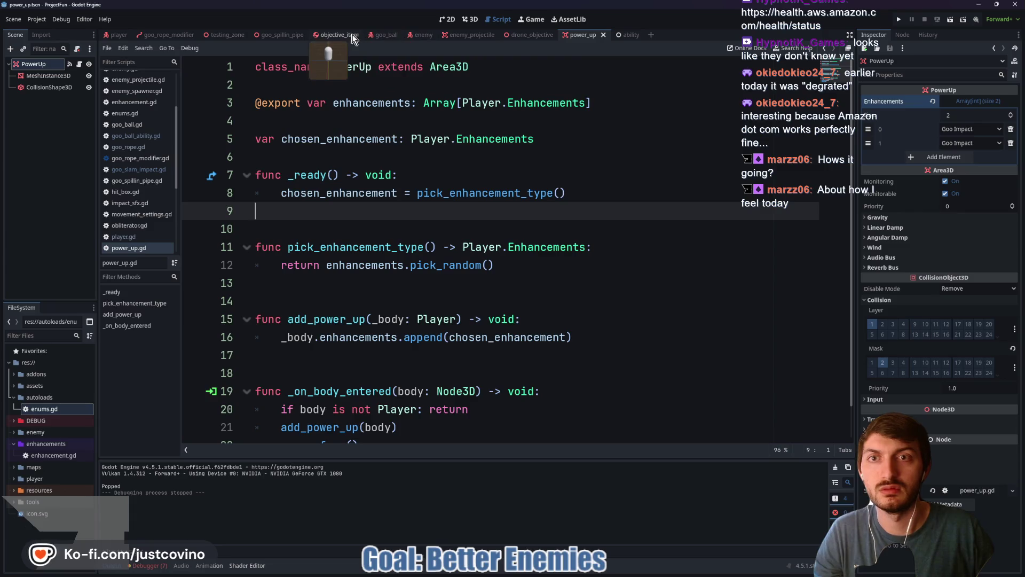
left_click(382, 36)
left_click_drag(382, 35, 611, 35)
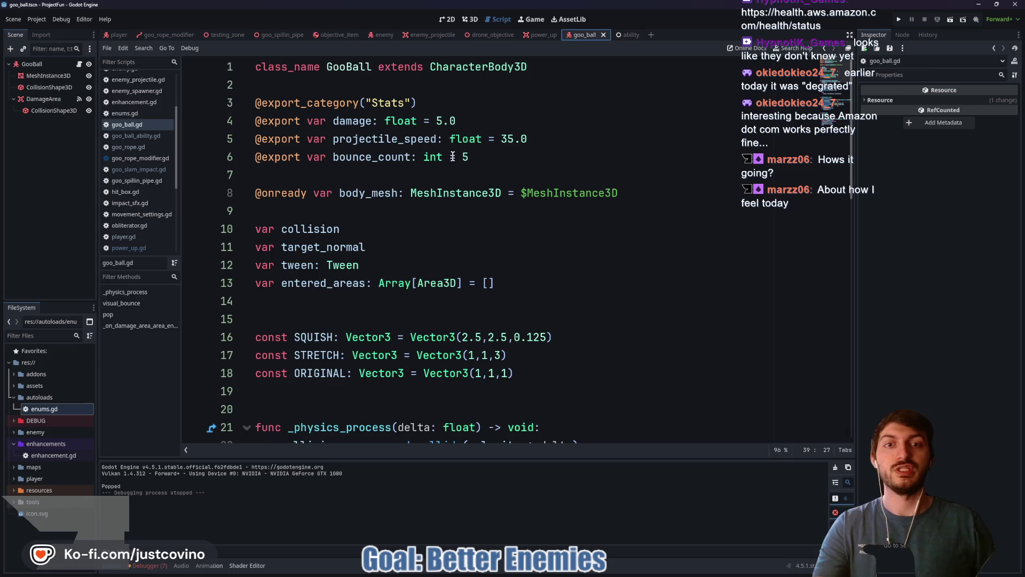
scroll(443, 241, "down", 3)
scroll(419, 231, "down", 1)
scroll(419, 231, "down", 3)
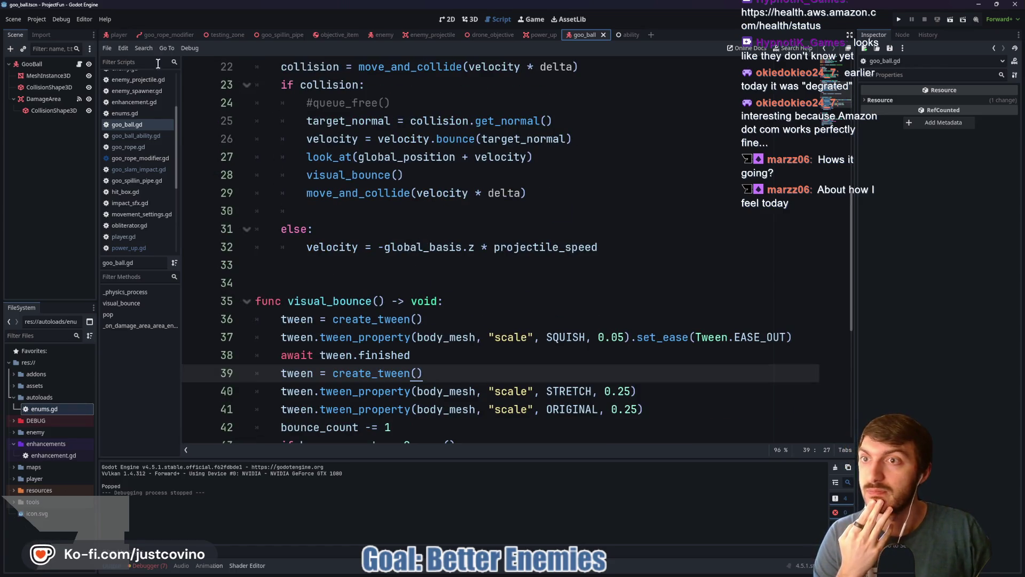
Reopen goo_ball_ability.gd from the player scene and place the caret on line 5.
left_click(113, 36)
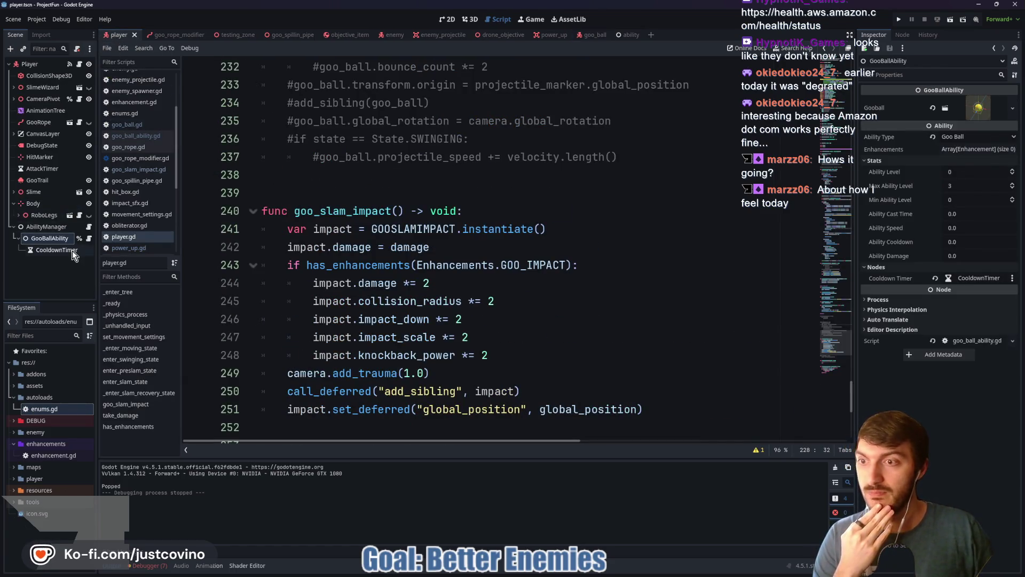
left_click(90, 238)
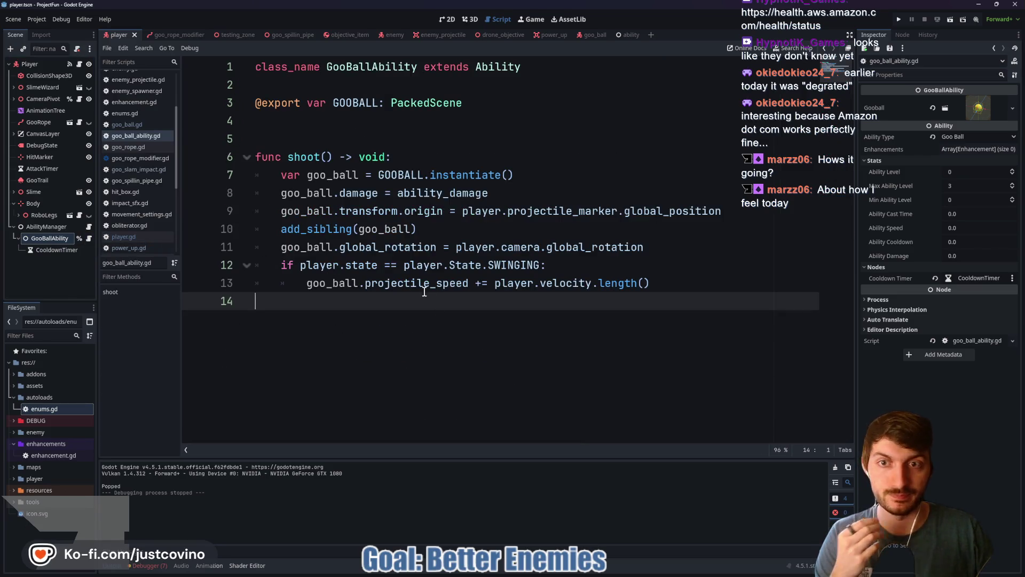
left_click(303, 135)
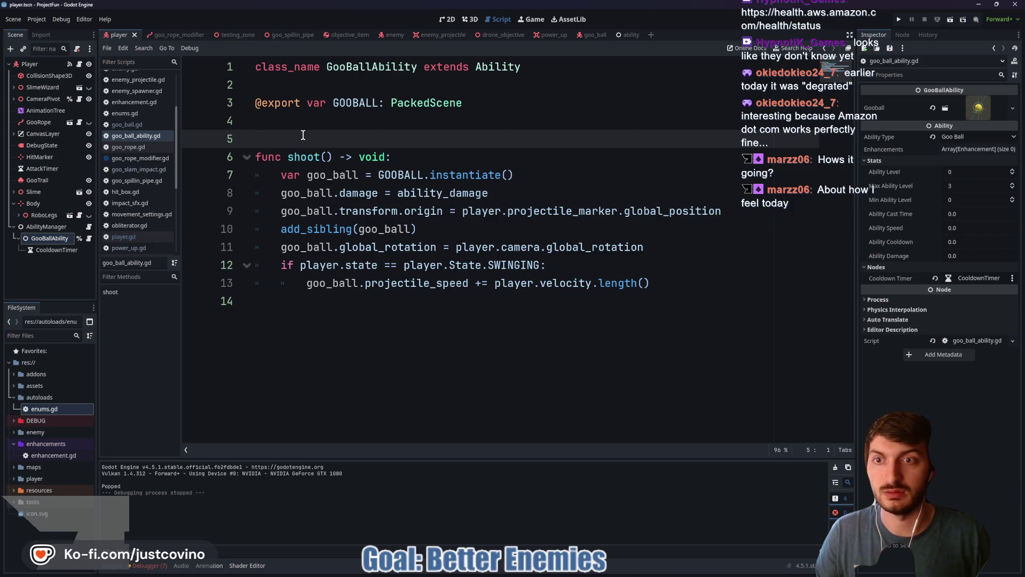
Add a '##TODO bounce_count, size,' comment above shoot(), then view goo_ball.gd's stat names.
key("Return")
key("Return")
key("Return")
key("Up")
key("Up")
type("##")
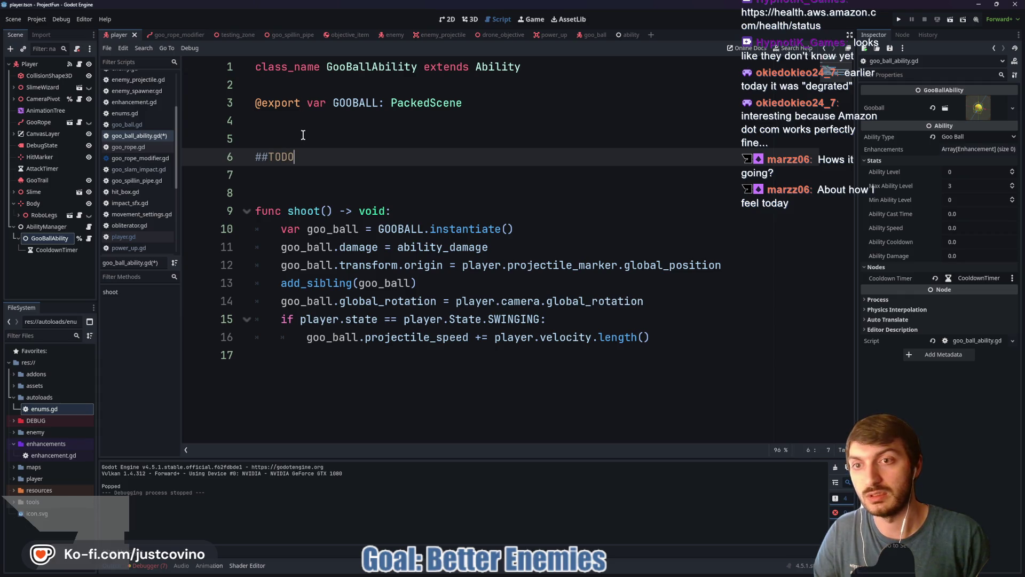
type("Bounce")
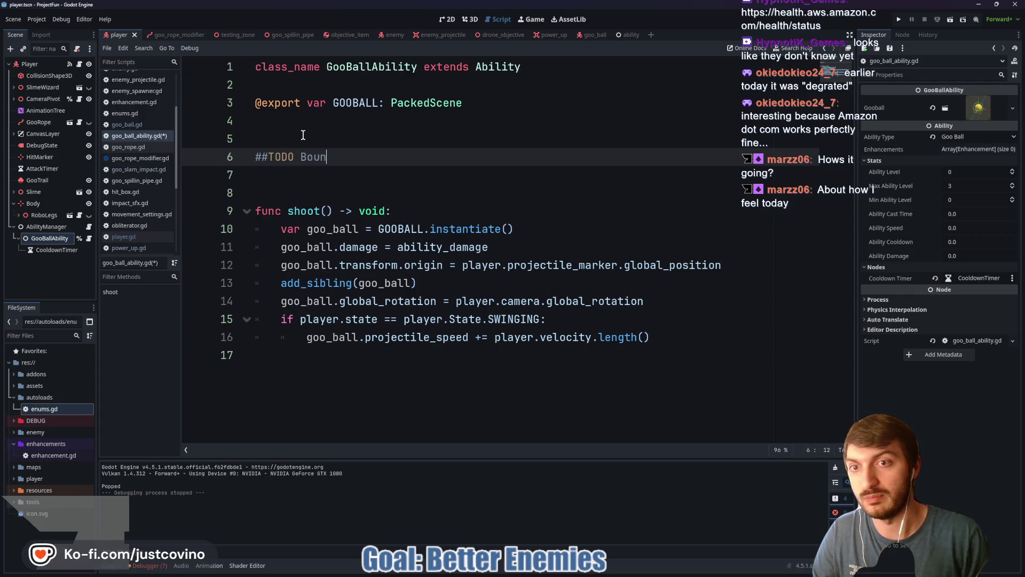
key("BackSpace")
key("BackSpace")
key("BackSpace")
key("BackSpace")
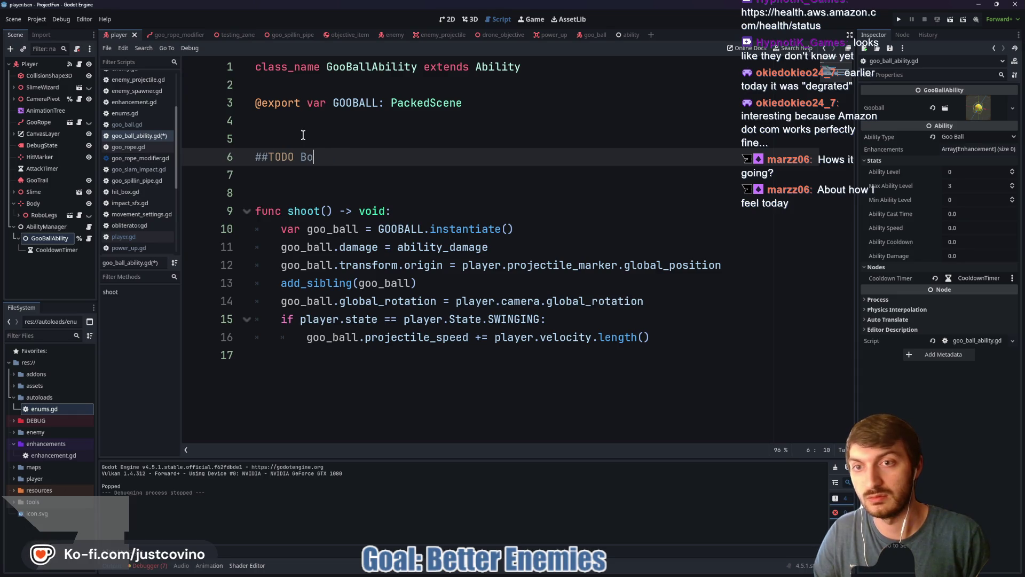
type("bounce")
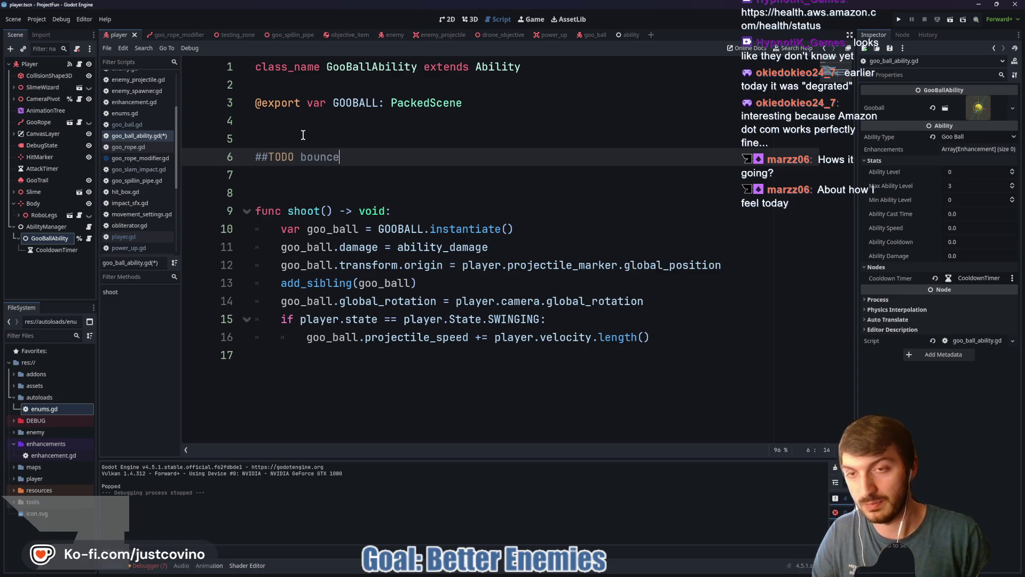
type("ize,")
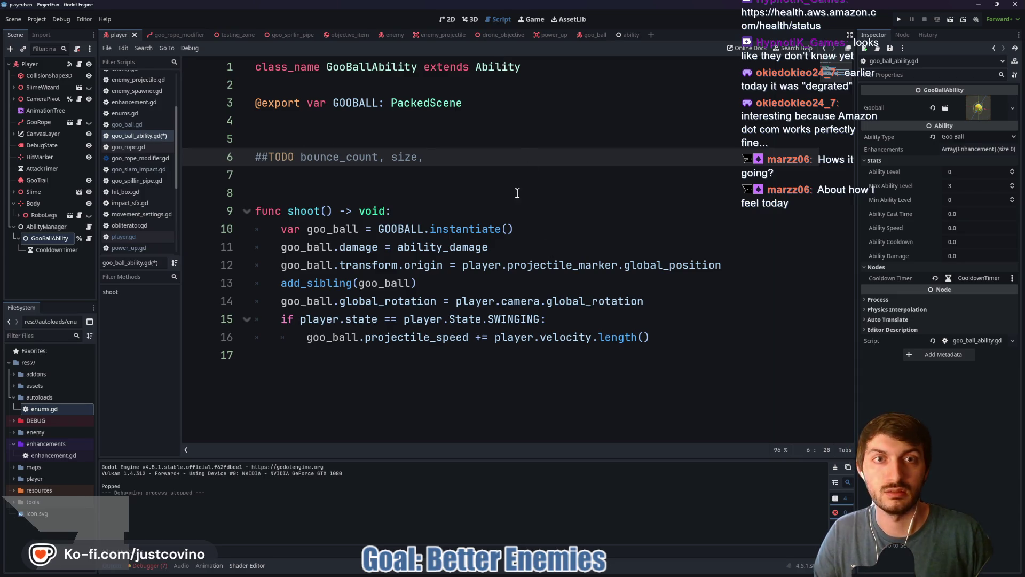
left_click(592, 35)
scroll(507, 214, "up", 7)
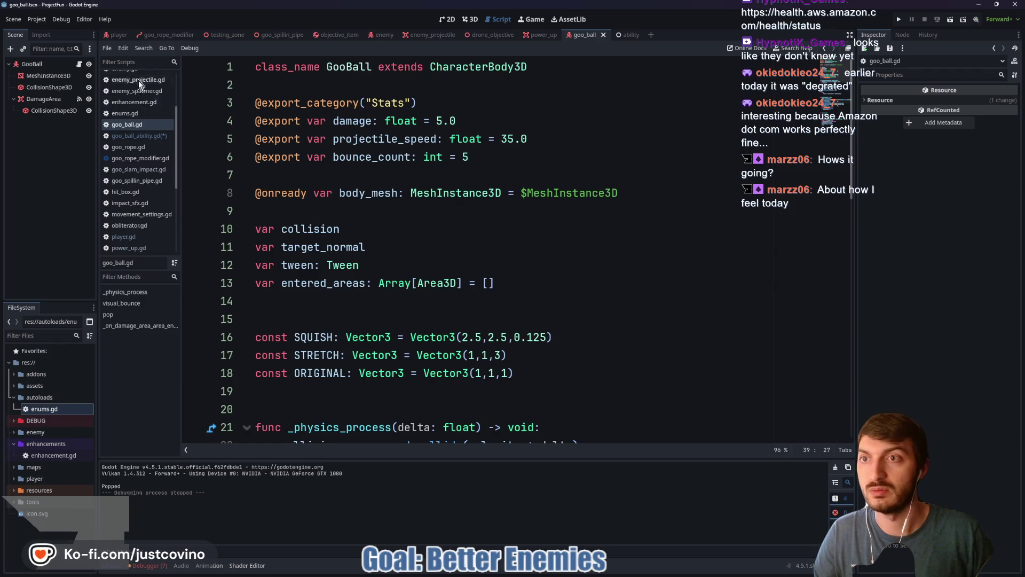
Return to the player scene and save it along with the edited scripts.
left_click(118, 35)
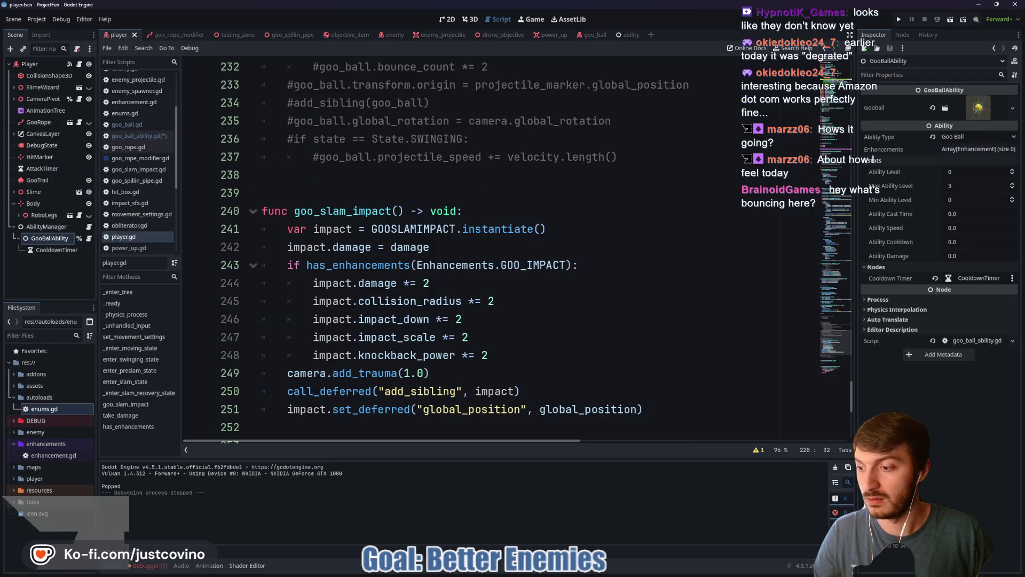
key("super")
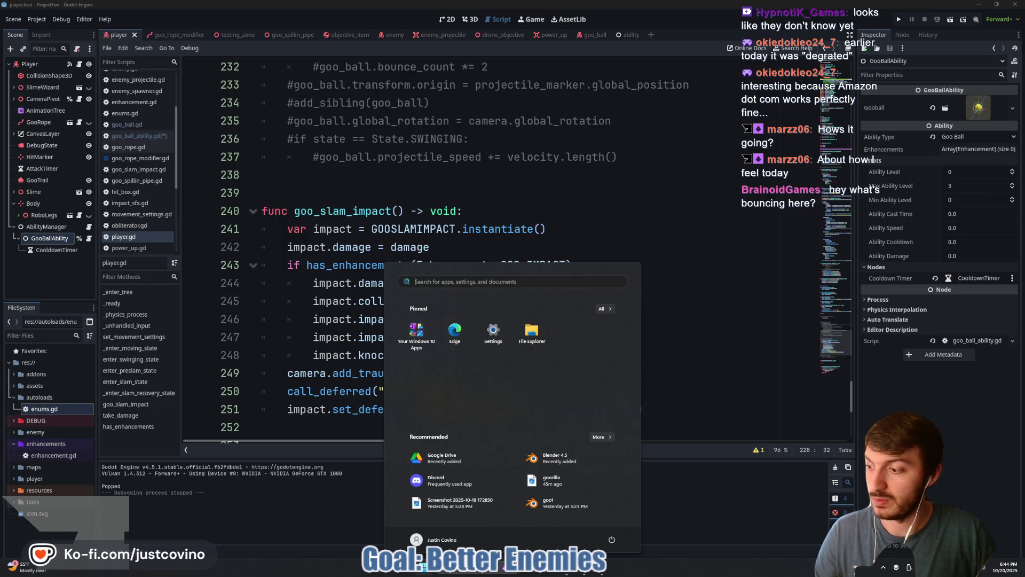
key("Escape")
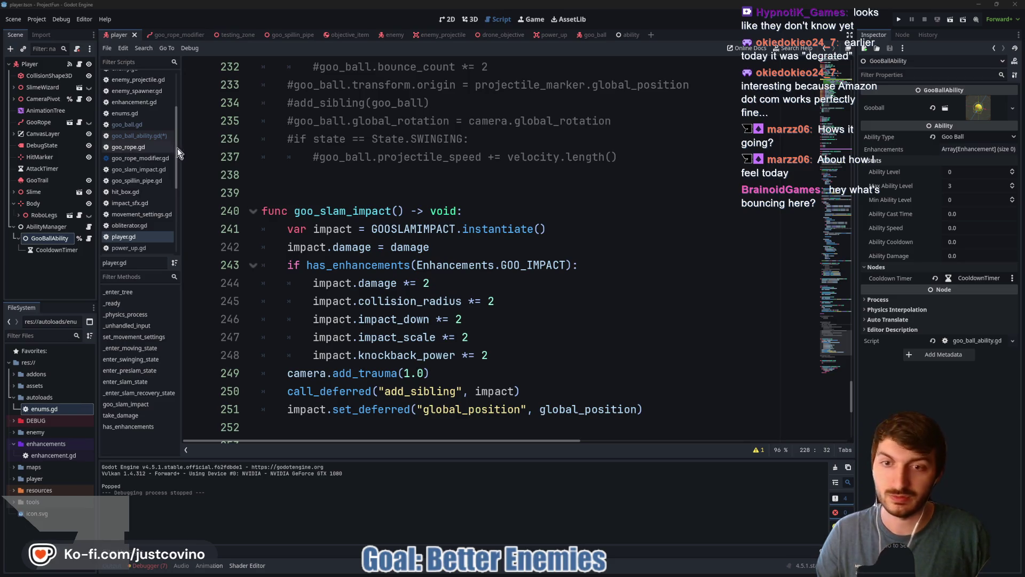
left_click(454, 178)
key("ctrl+s")
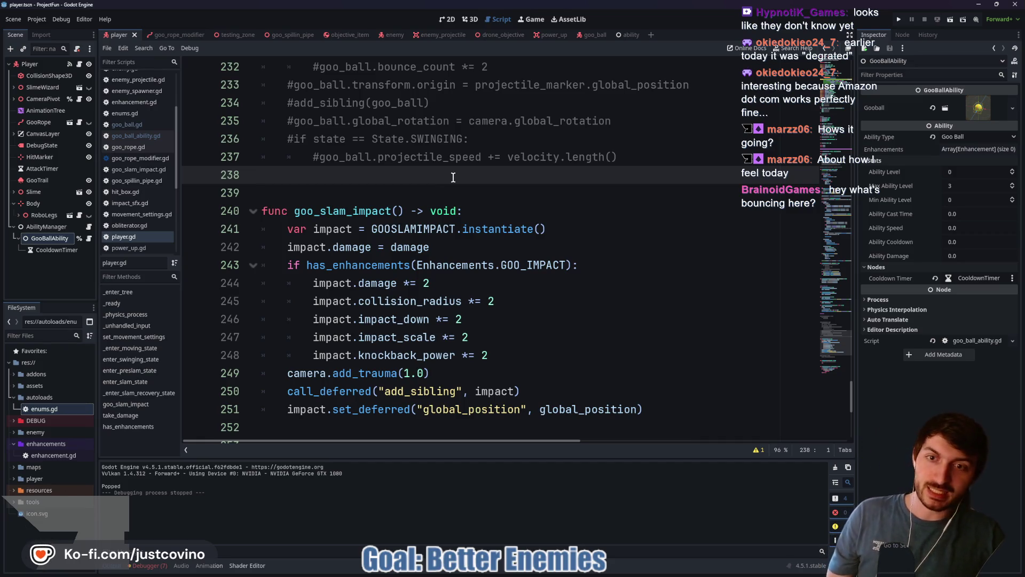
Switch to the testing_zone scene and run it with F6 to test the changes.
scroll(411, 182, "up", 1)
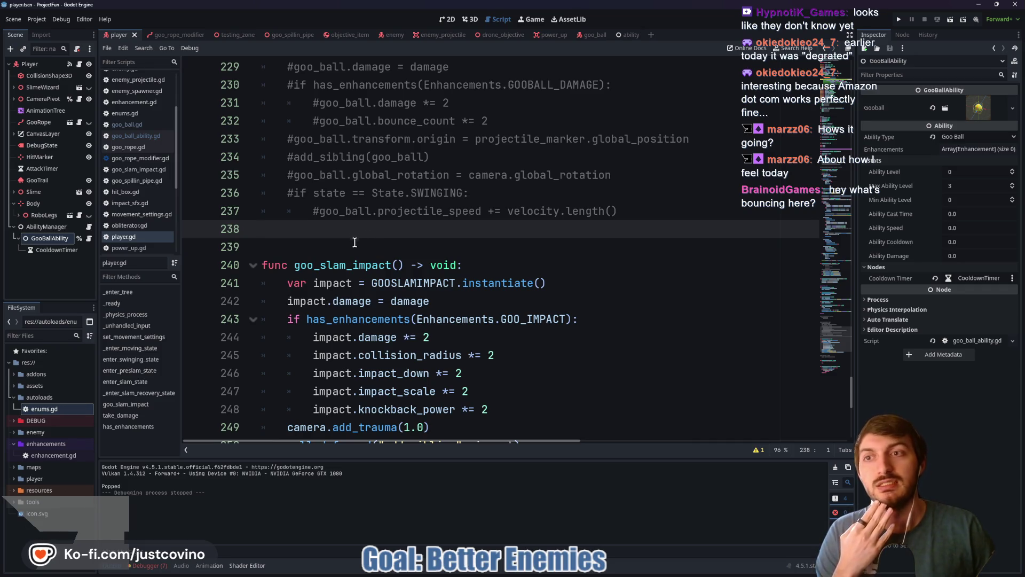
left_click(236, 36)
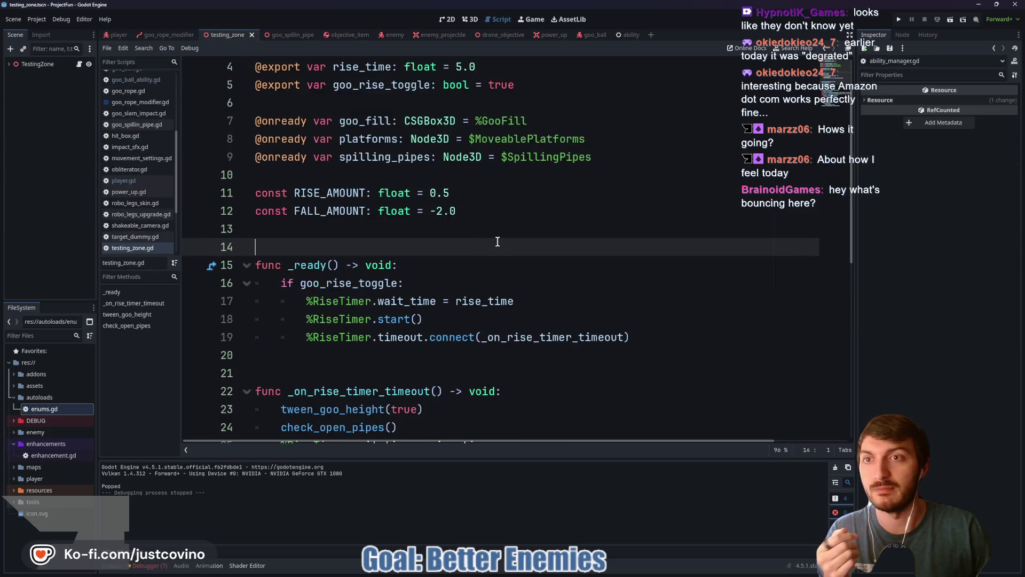
key("F6")
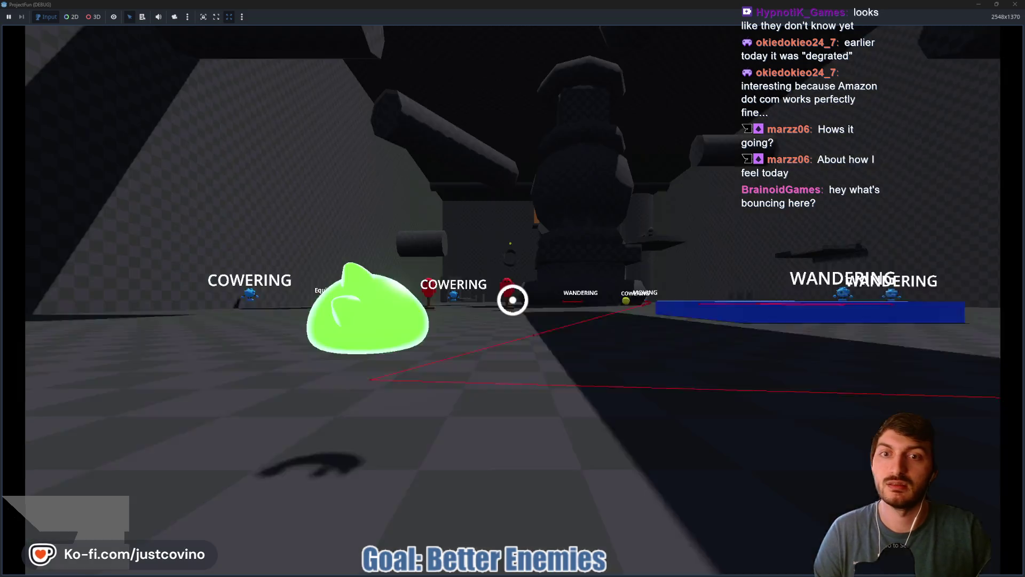
Move the slime through the test level, grapple-swing from the ceiling, then stop the game with F8.
key("w")
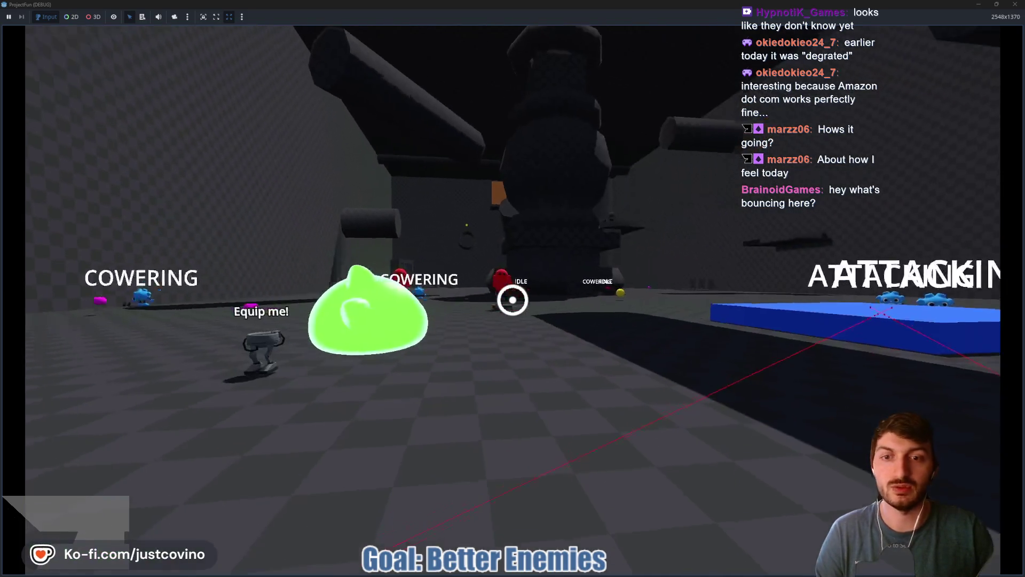
key("w")
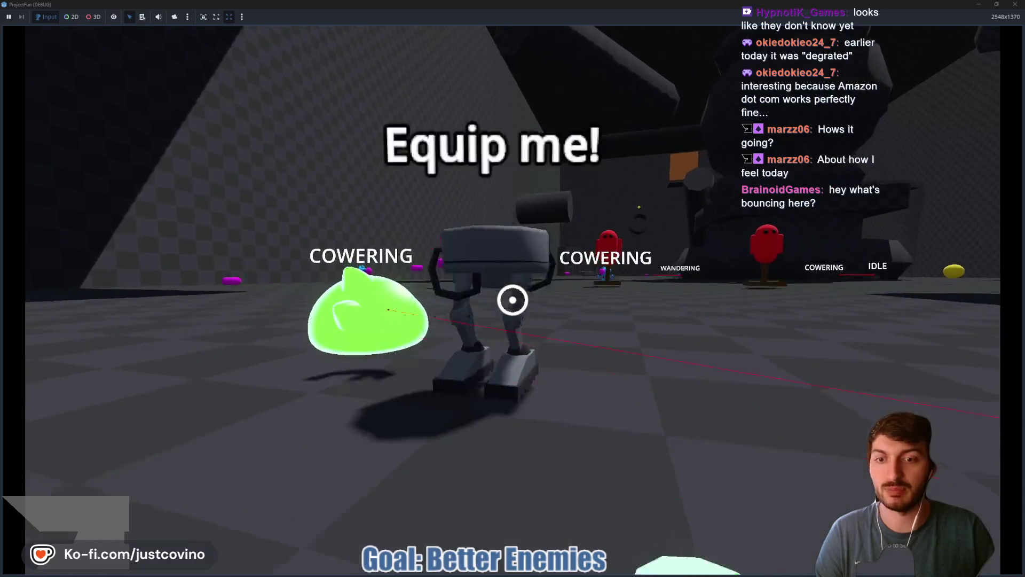
key("w")
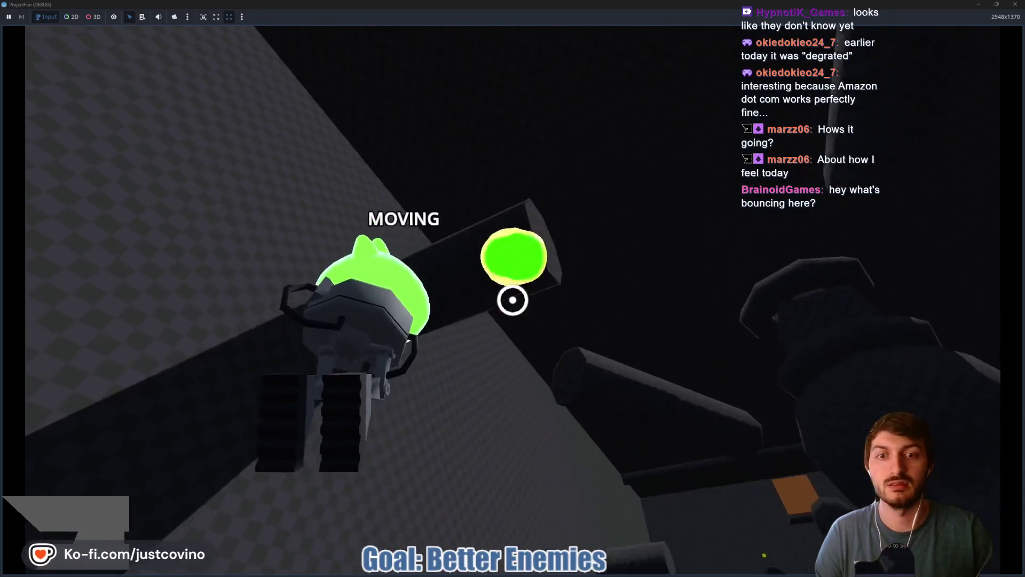
key("w")
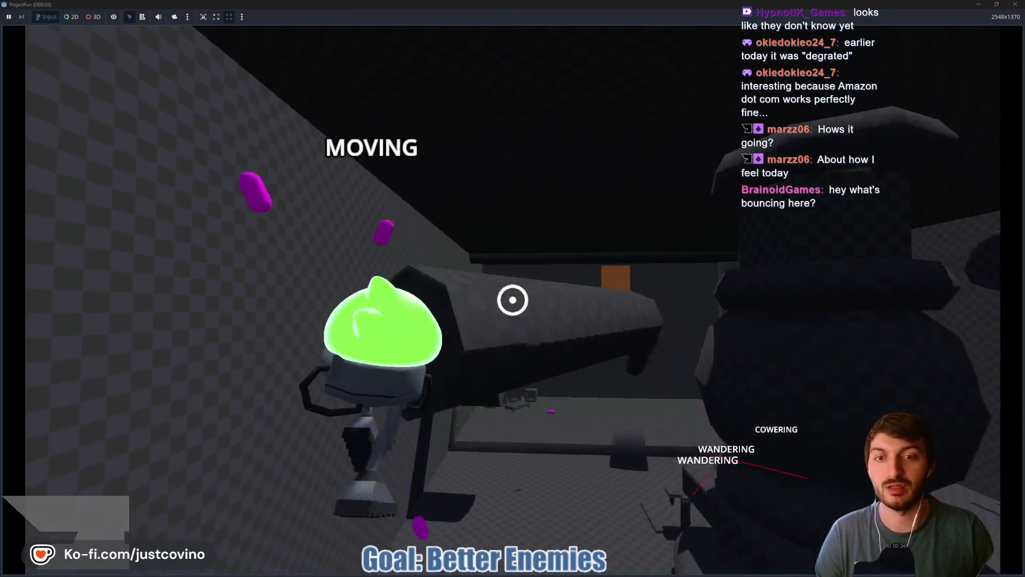
key("space")
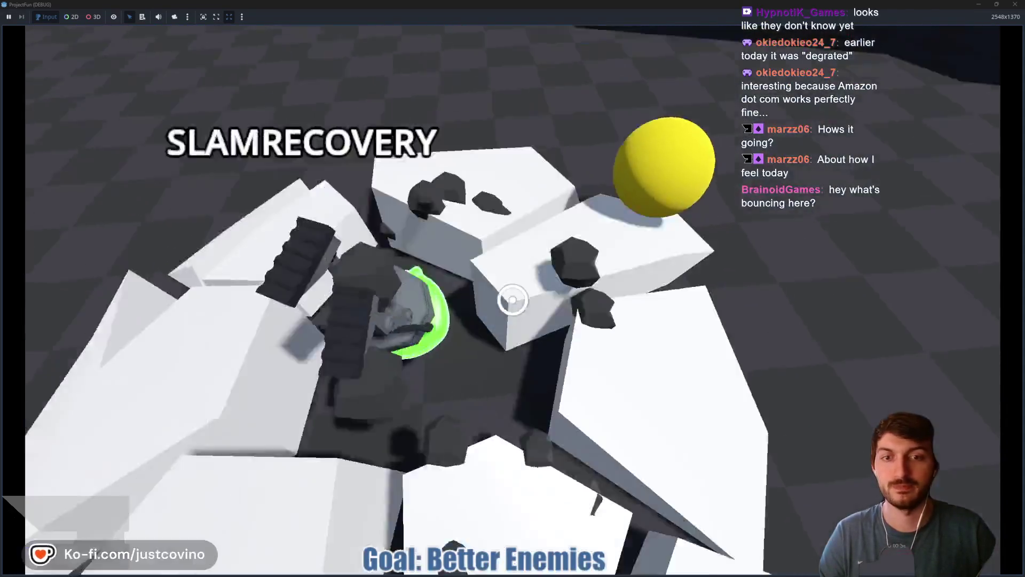
key("F8")
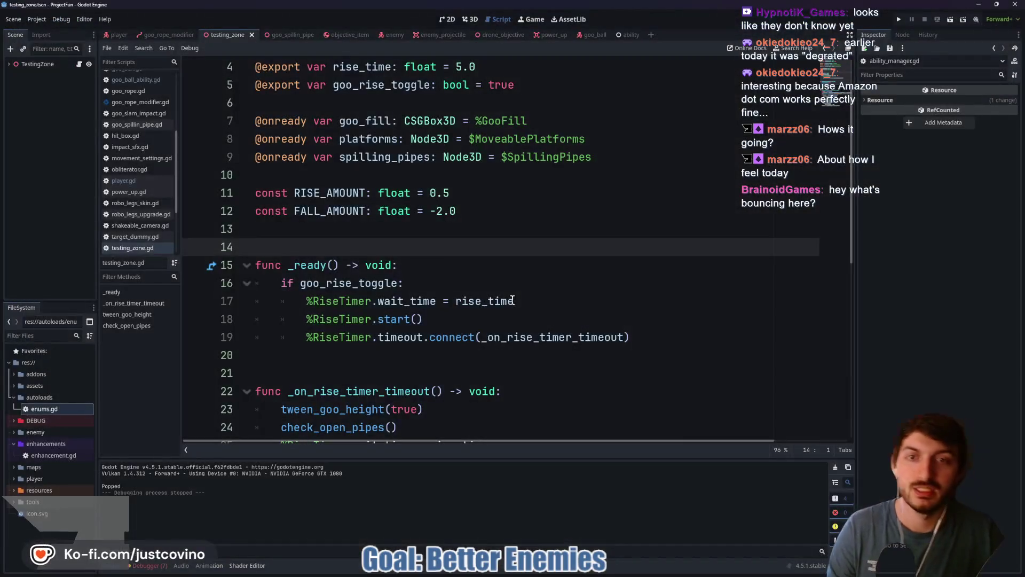
Glance at the project notes in the browser, then return to Godot and open ability.gd.
left_click(462, 236)
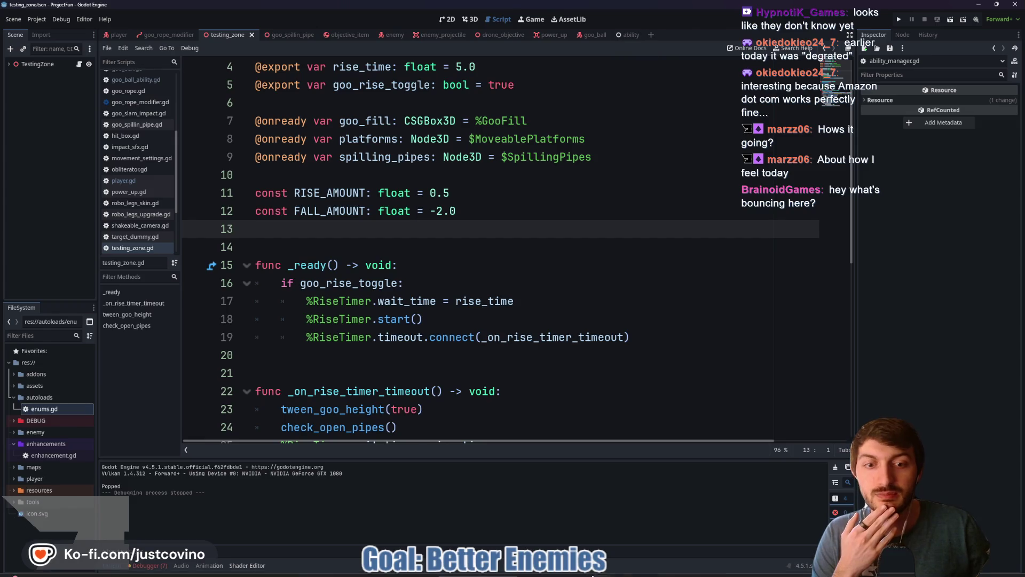
mouse_move(592, 571)
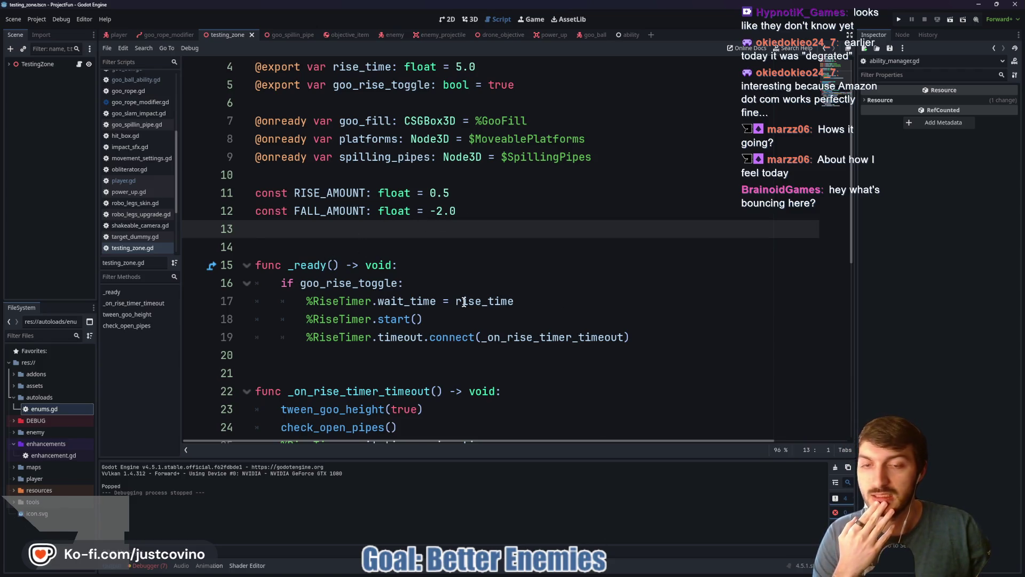
left_click(565, 572)
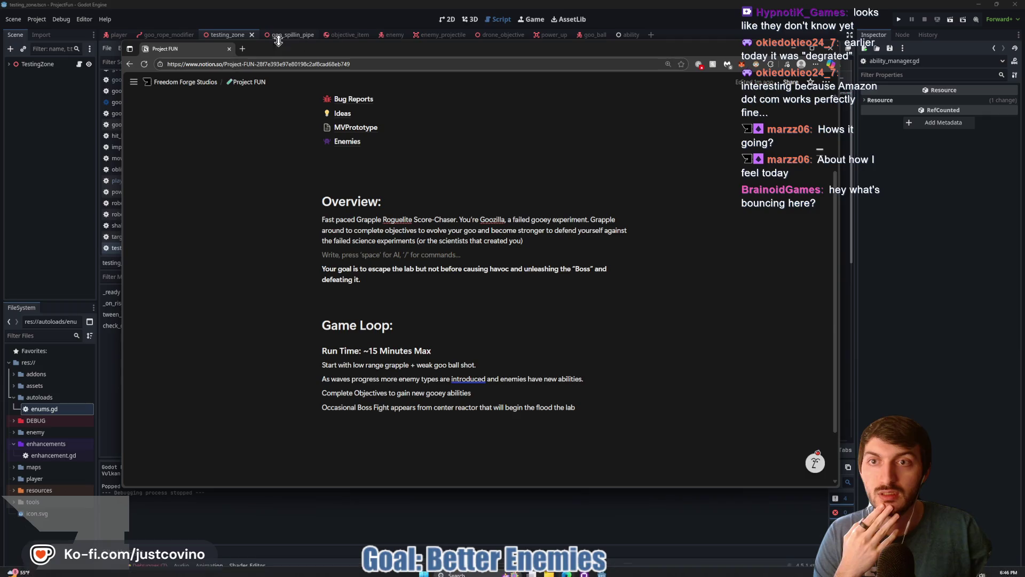
key("alt+Tab")
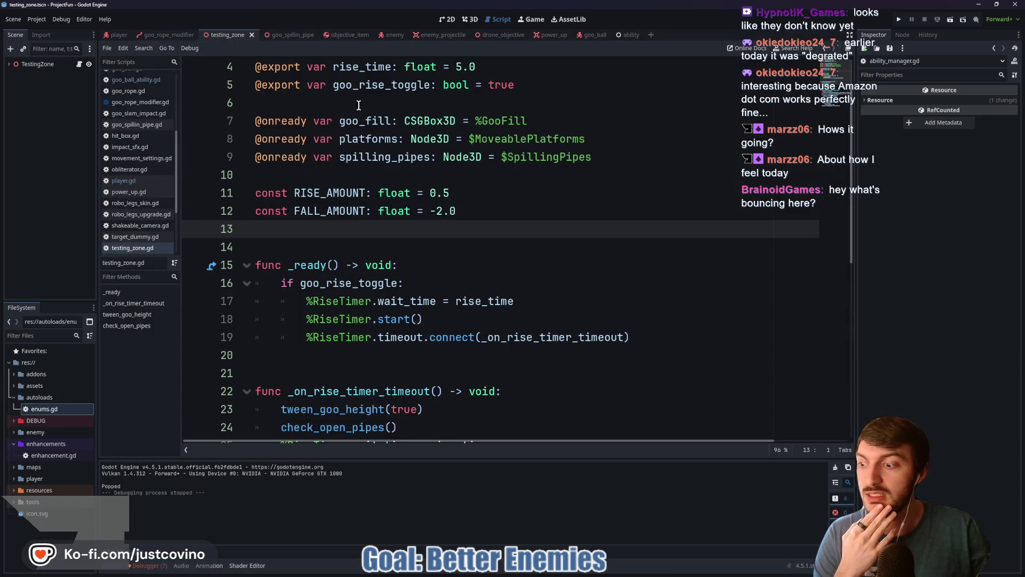
left_click(619, 38)
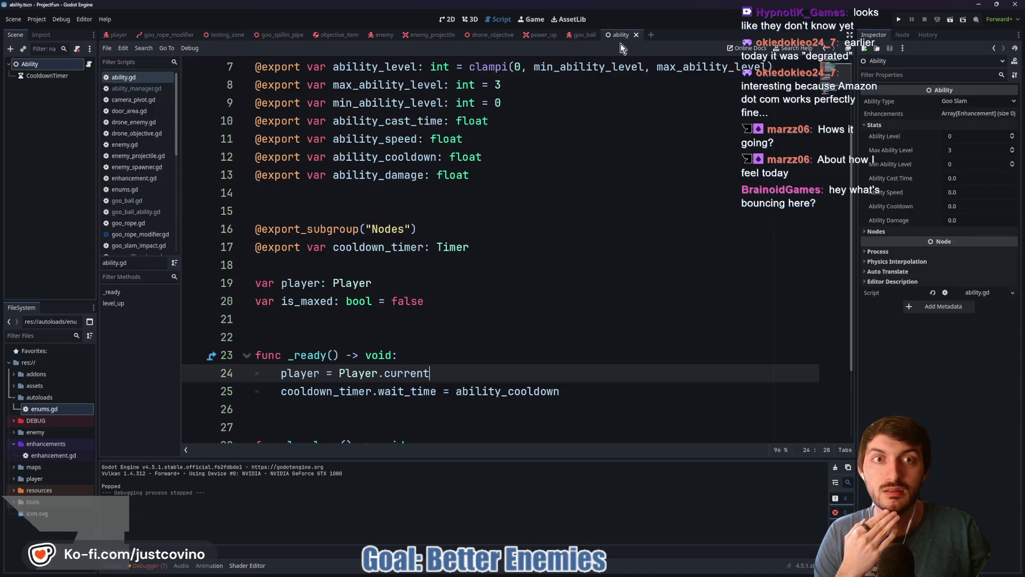
Delete the commented-out '#queue_free()' line in goo_ball.gd and save the script.
left_click(582, 36)
scroll(421, 284, "down", 4)
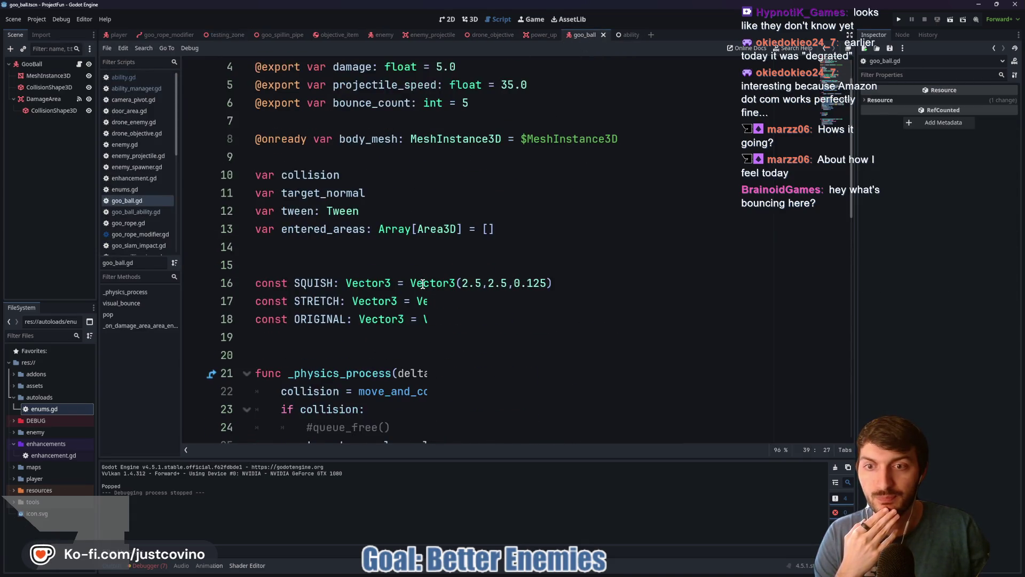
scroll(414, 279, "down", 3)
scroll(415, 280, "up", 4)
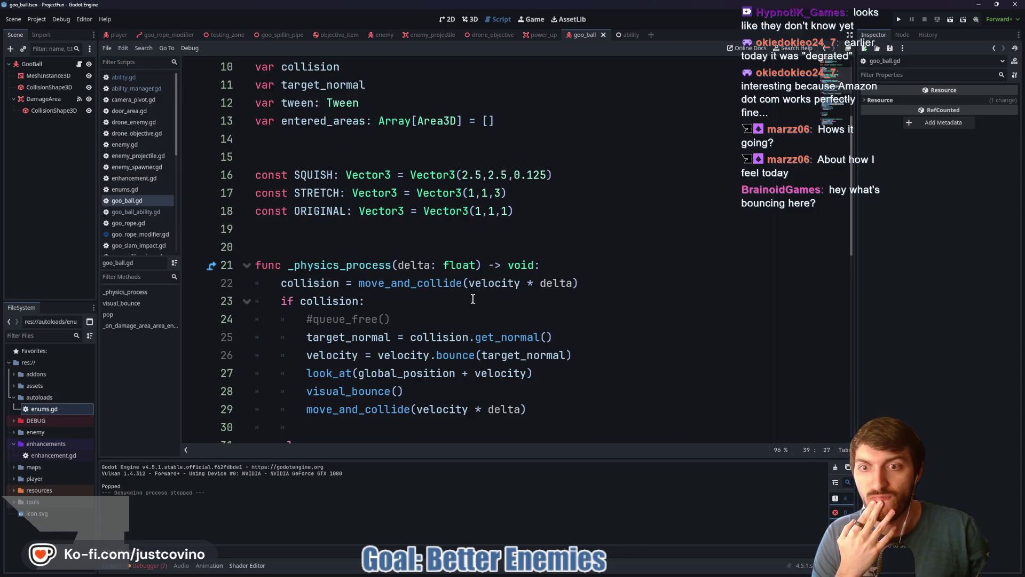
scroll(470, 298, "down", 4)
scroll(468, 298, "up", 2)
left_click_drag(391, 210, 222, 208)
key("BackSpace")
key("BackSpace")
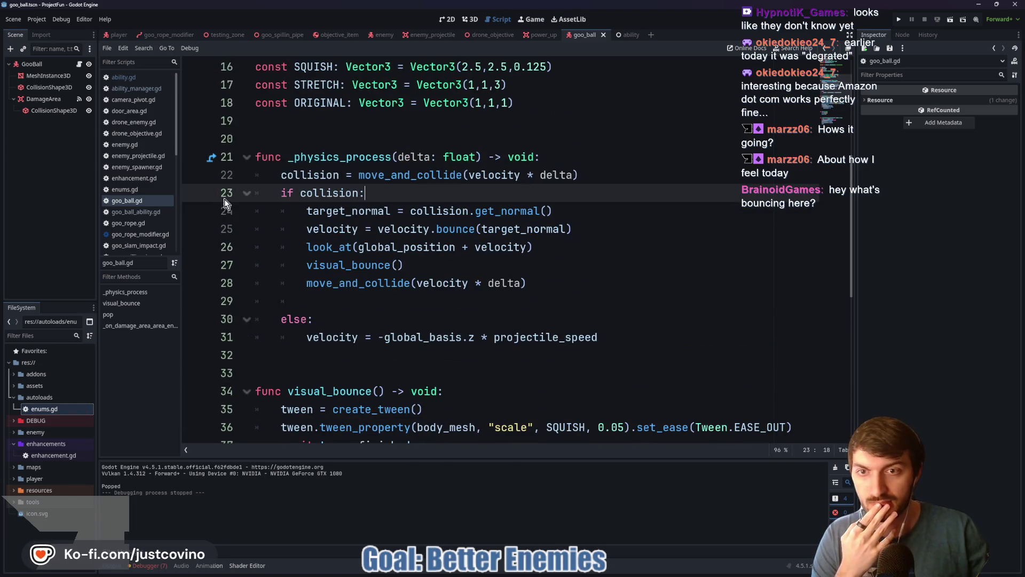
left_click(575, 248)
key("ctrl+s")
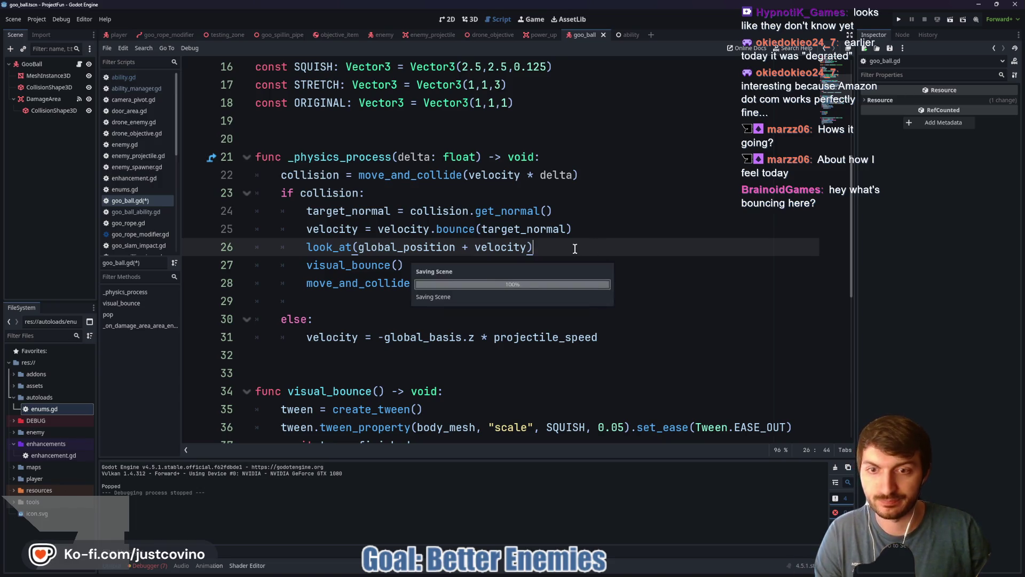
Look over the rest of goo_ball.gd, then switch to the player scene.
scroll(571, 247, "down", 6)
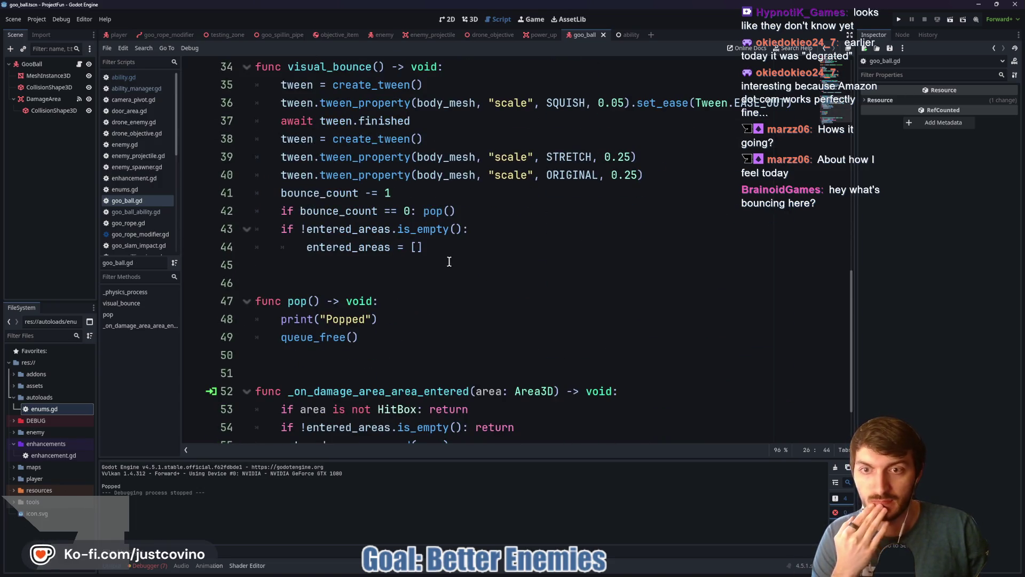
scroll(430, 258, "down", 1)
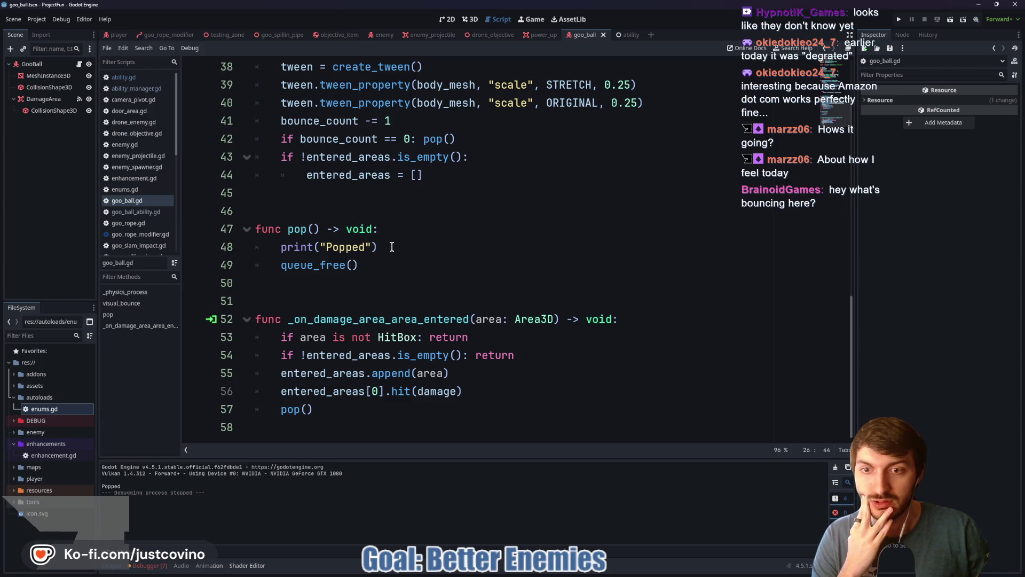
scroll(393, 249, "up", 3)
scroll(414, 184, "up", 6)
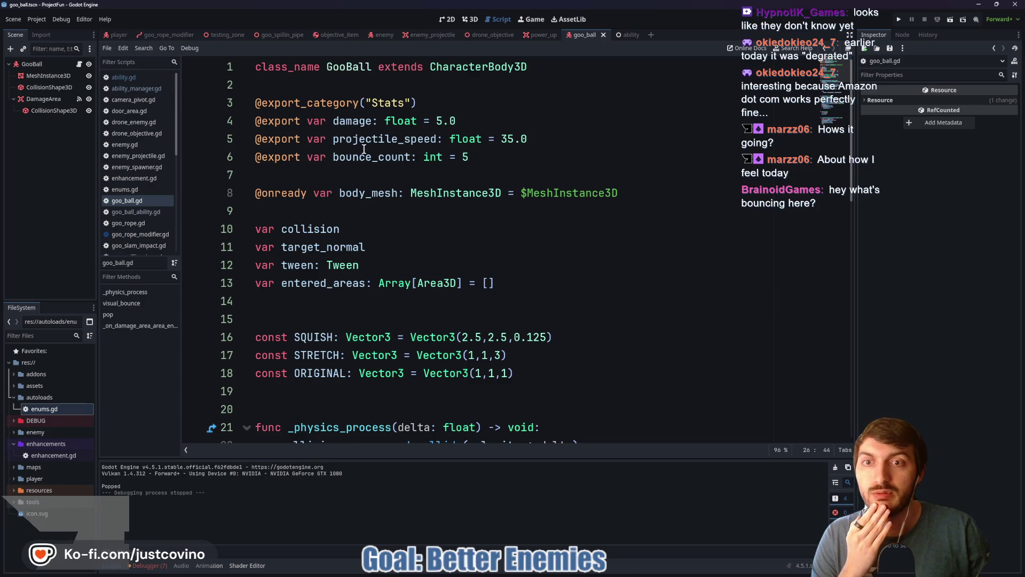
left_click(117, 35)
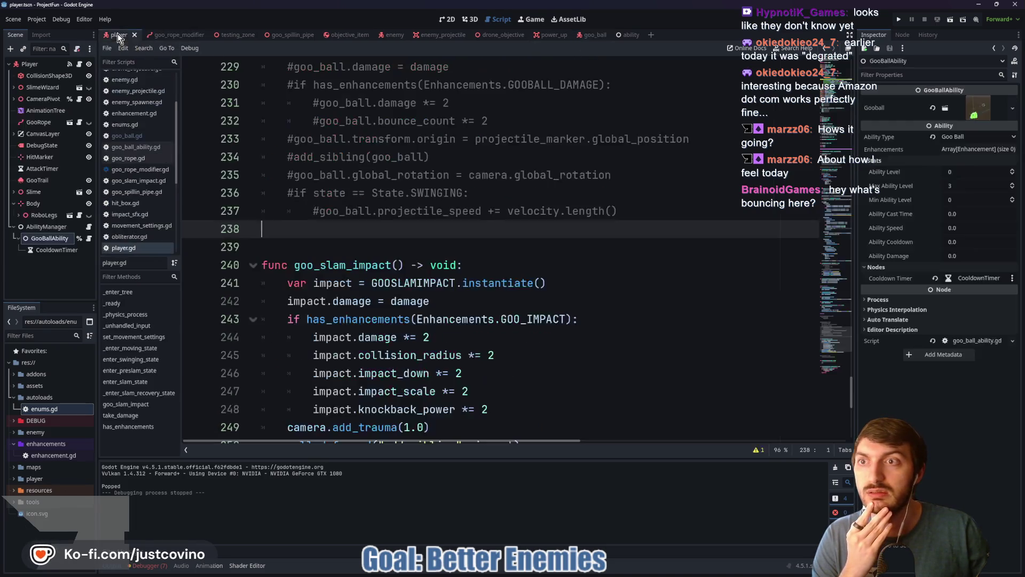
Add 'goo_ball.projectile_speed = ability_speed' below the damage line in goo_ball_ability.gd and save.
left_click(89, 238)
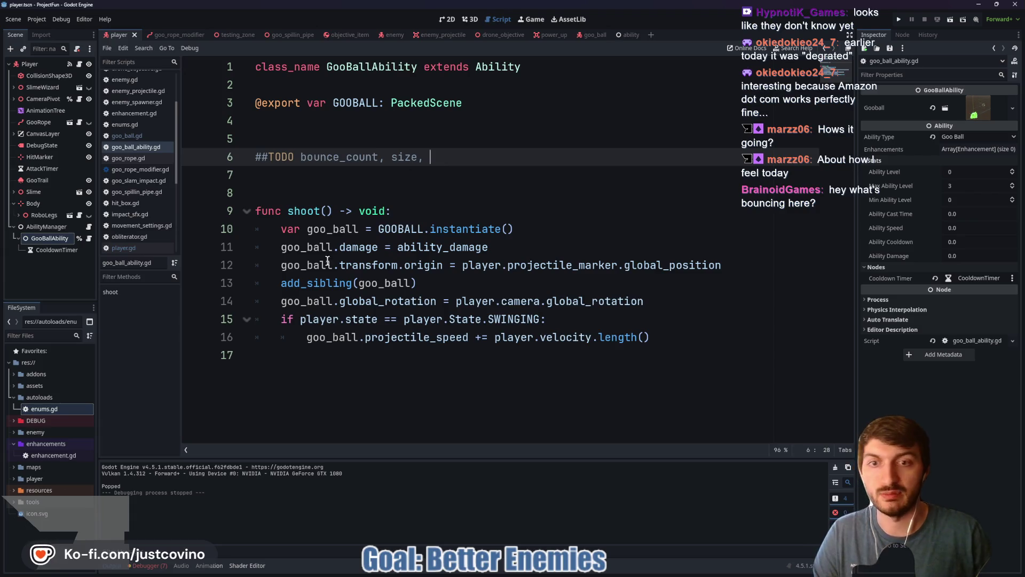
left_click(523, 247)
key("Return")
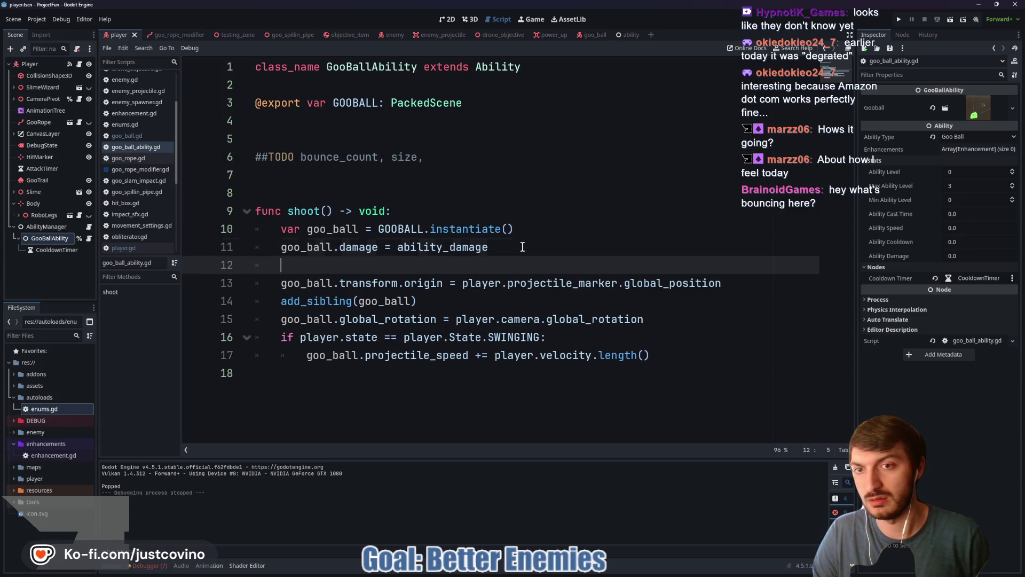
type("goo_ball")
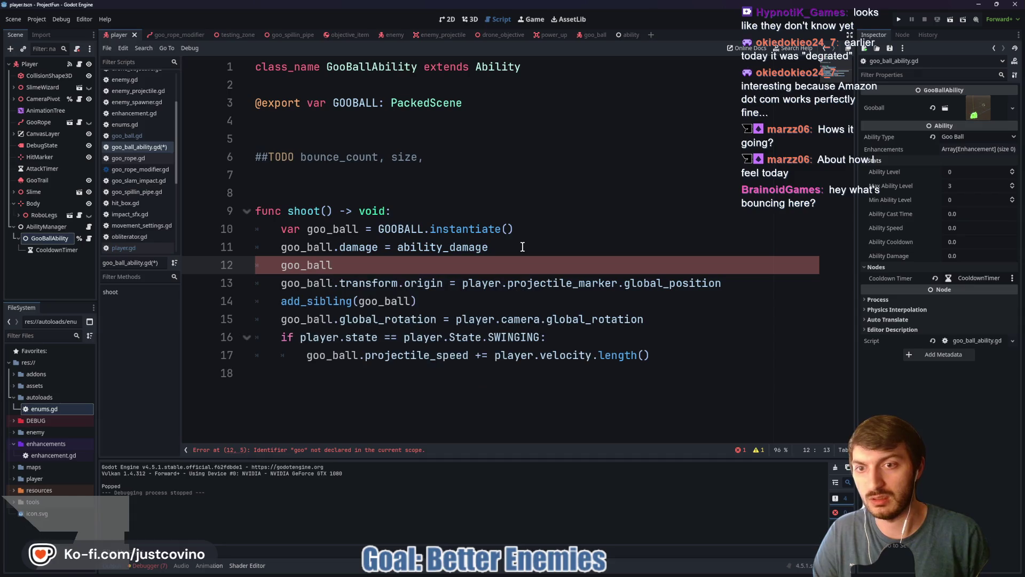
type(".projectile_speed ")
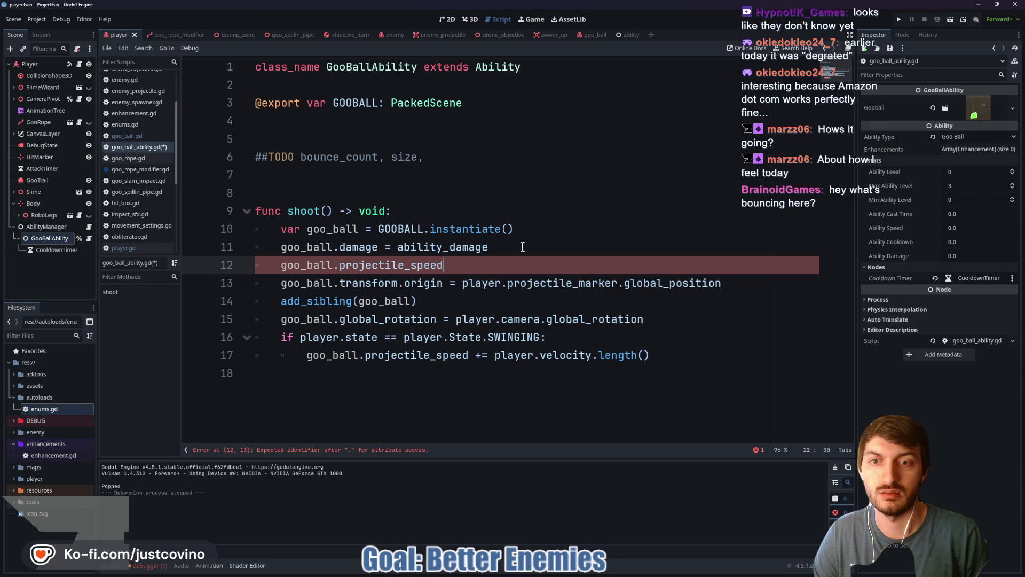
type("= abilit")
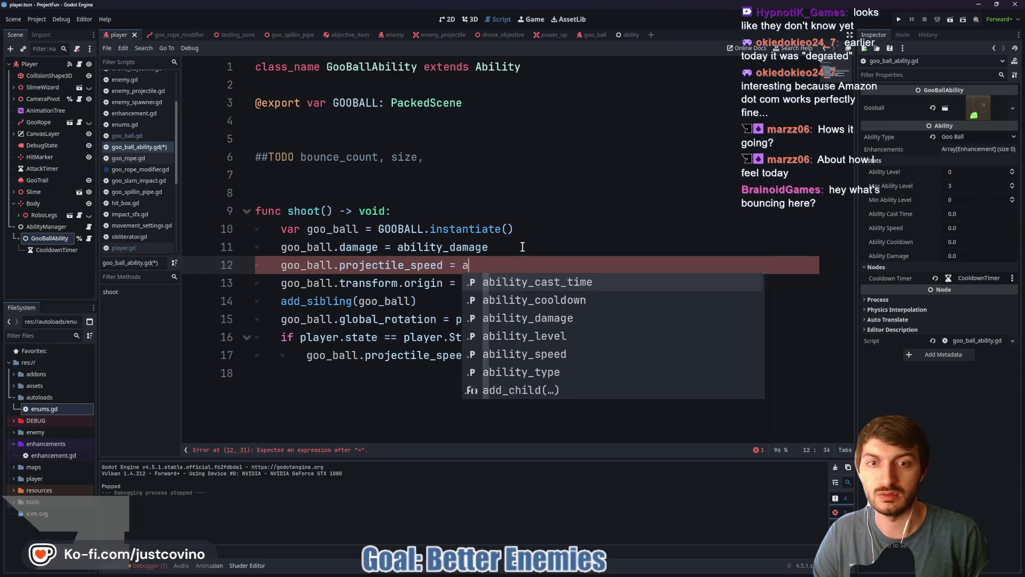
key("Down")
key("Down")
key("Down")
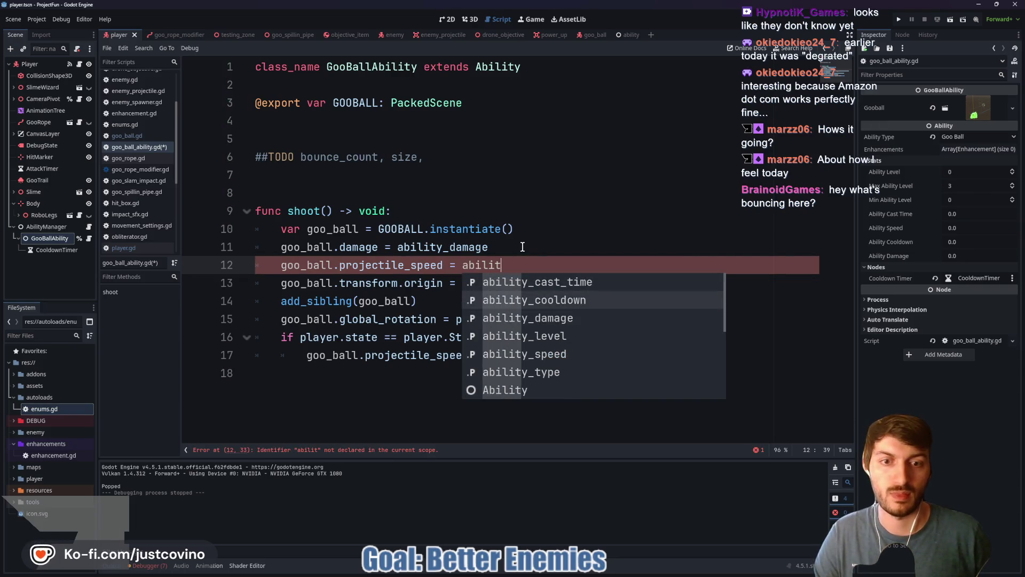
key("Return")
key("ctrl+s")
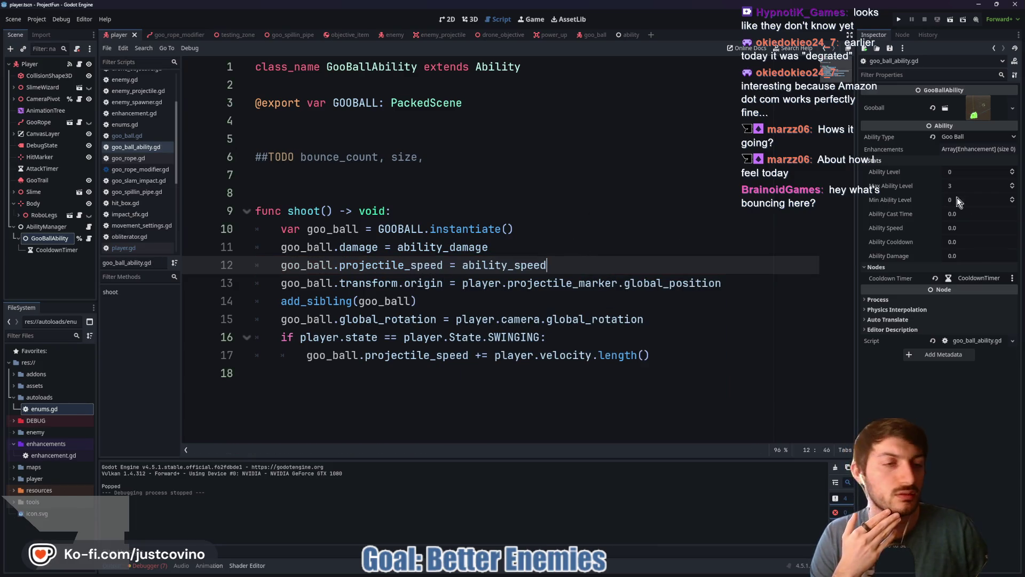